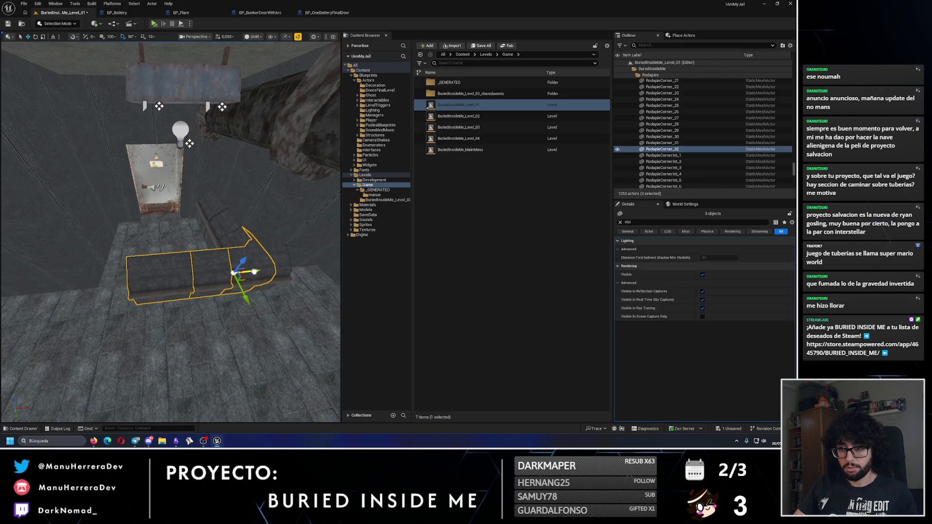
# - Select the corner trim RodapieCorner_31 and the second trim piece beside the metal door
pyautogui.moveTo(115, 288)
pyautogui.mouseDown()
pyautogui.moveTo(115, 233)
pyautogui.moveTo(120, 286)
pyautogui.mouseUp()
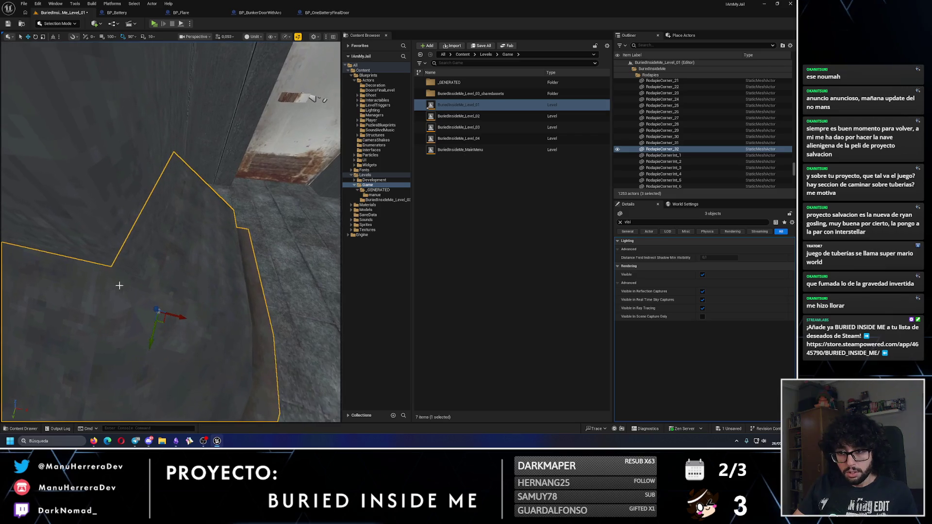
pyautogui.moveTo(150, 320)
pyautogui.mouseDown()
pyautogui.moveTo(177, 311)
pyautogui.moveTo(167, 296)
pyautogui.moveTo(187, 294)
pyautogui.moveTo(170, 277)
pyautogui.moveTo(189, 306)
pyautogui.mouseUp()
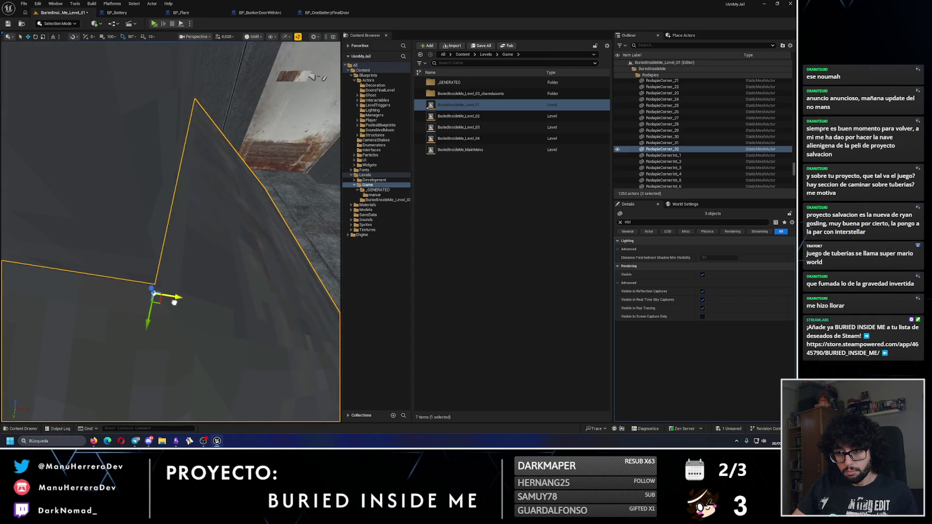
pyautogui.moveTo(178, 304)
pyautogui.mouseDown()
pyautogui.moveTo(184, 257)
pyautogui.moveTo(175, 284)
pyautogui.moveTo(135, 204)
pyautogui.moveTo(161, 228)
pyautogui.moveTo(221, 239)
pyautogui.moveTo(131, 256)
pyautogui.mouseUp()
pyautogui.click(186, 249)
pyautogui.keyDown('ctrl'); pyautogui.click(135, 204); pyautogui.keyUp('ctrl')
# - Clear the Details property filter and undo the accidental scale change on the trims
pyautogui.press('e')
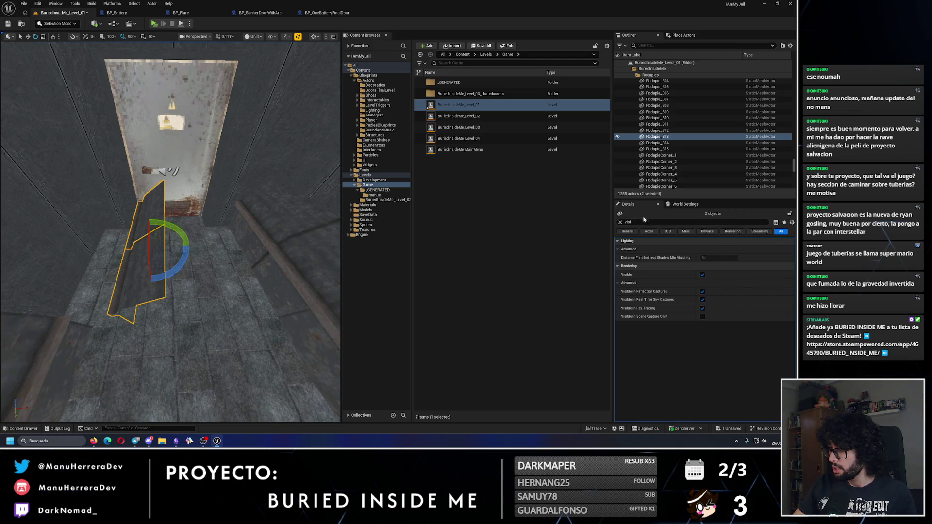
pyautogui.click(621, 222)
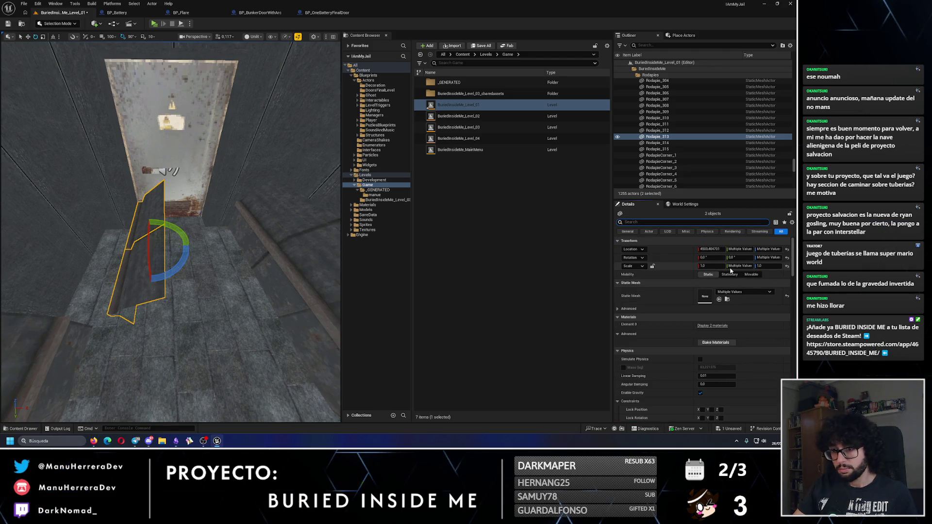
pyautogui.write('w')
pyautogui.scroll(3, 206, 229)
pyautogui.press('w')
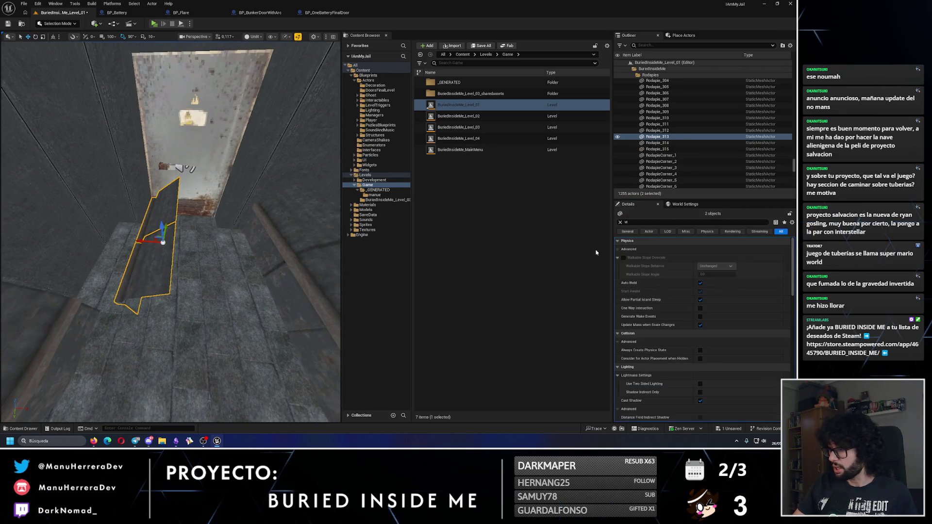
pyautogui.click(621, 223)
pyautogui.click(747, 273)
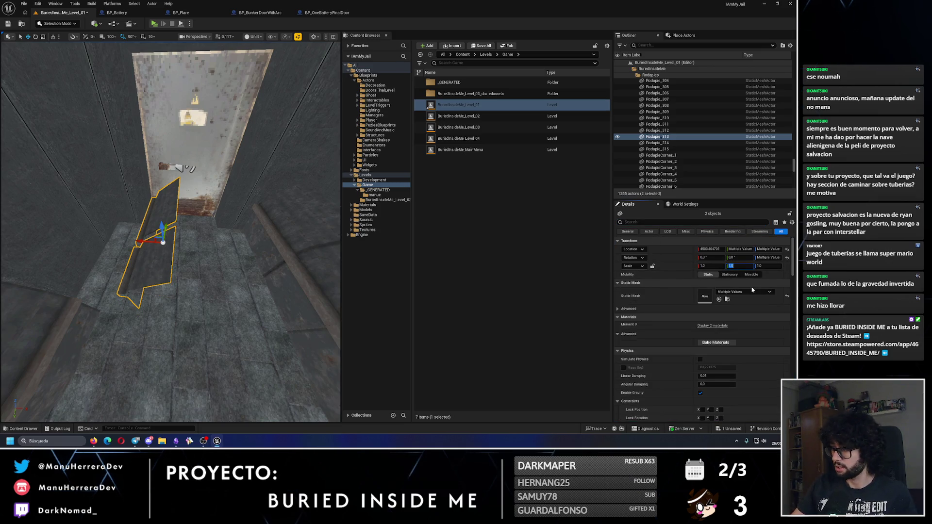
pyautogui.hotkey('ctrl', 'z')
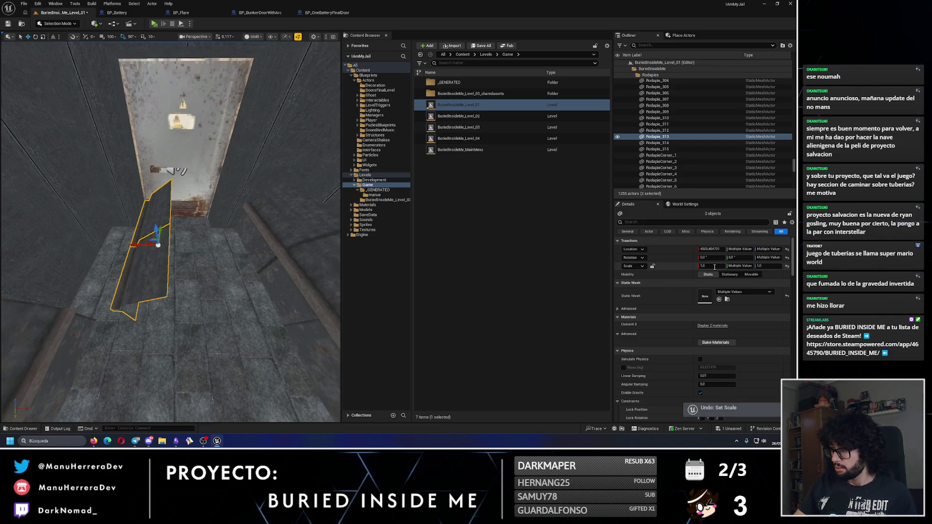
# - Mirror the two trims with Scale X -1.0 and nudge them along X to 4426.48
pyautogui.write('-')
pyautogui.press('Return')
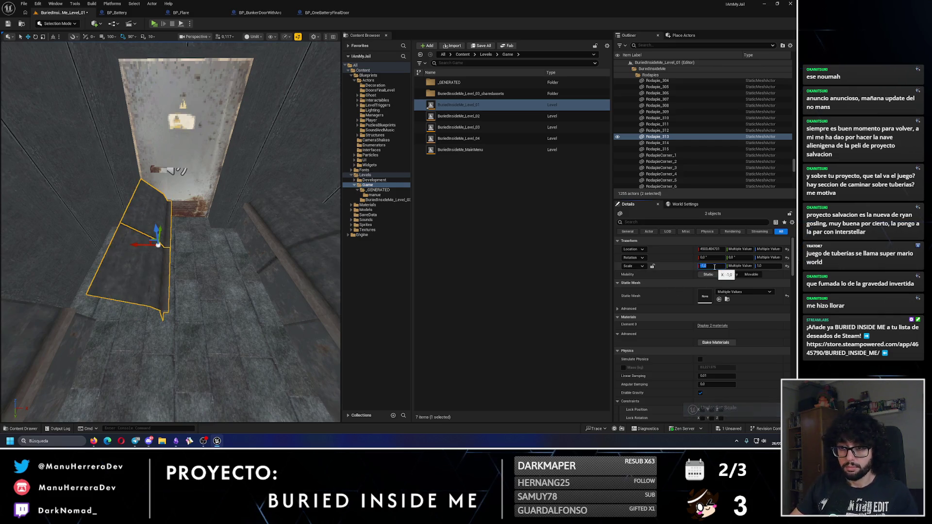
pyautogui.press('f')
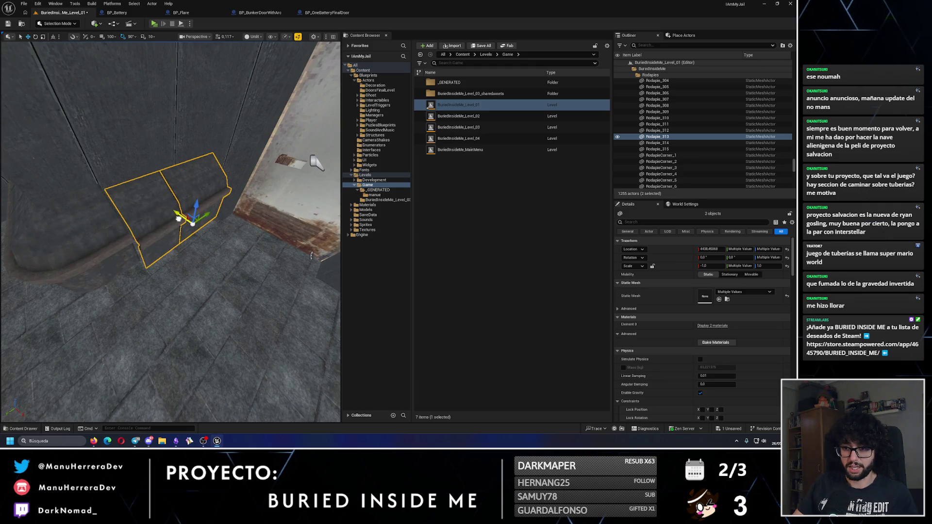
pyautogui.scroll(10, 177, 276)
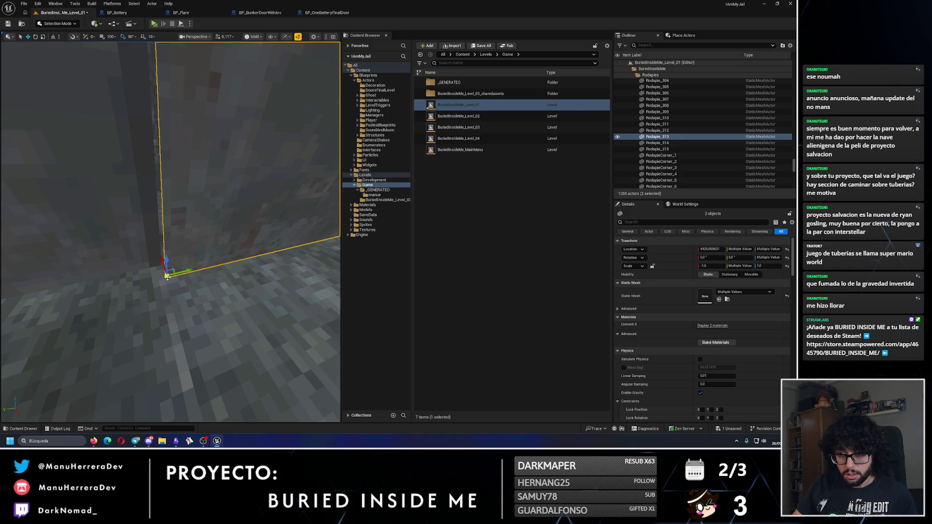
pyautogui.moveTo(161, 265); pyautogui.dragTo(160, 264)
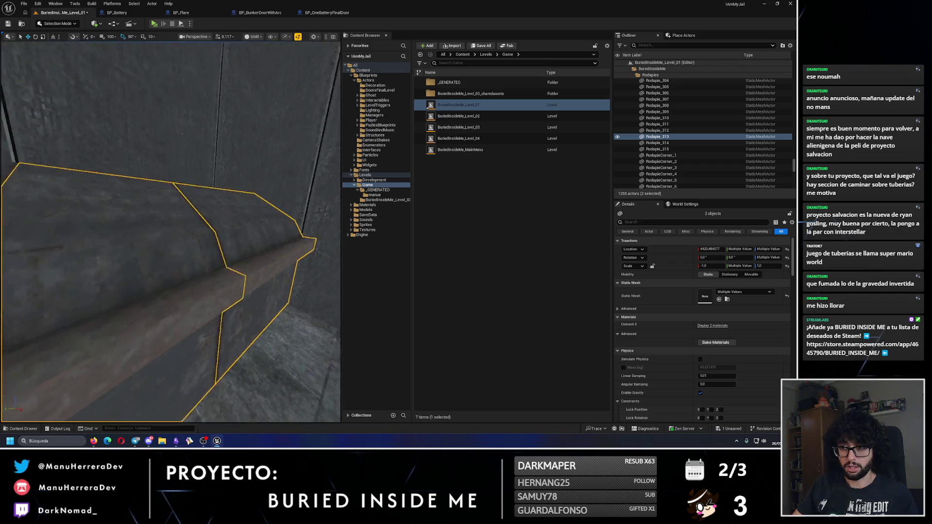
pyautogui.scroll(2, 171, 231)
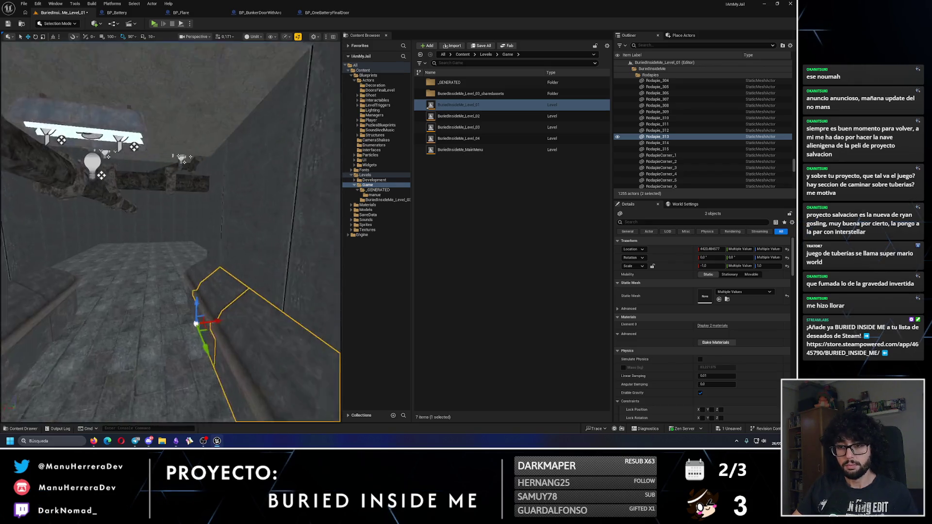
pyautogui.click(164, 272)
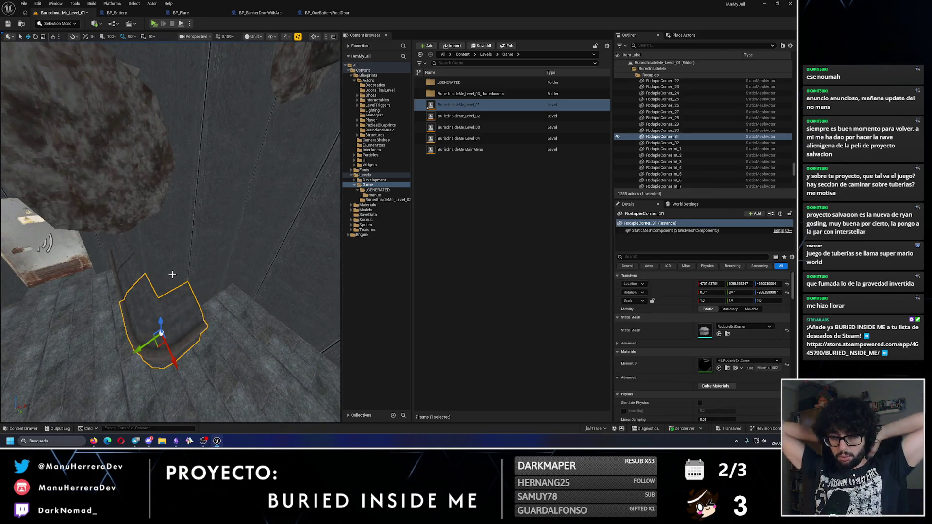
# - Select the seven baseboard ledge pieces along the corridor wall
pyautogui.scroll(3, 172, 274)
pyautogui.scroll(1, 170, 232)
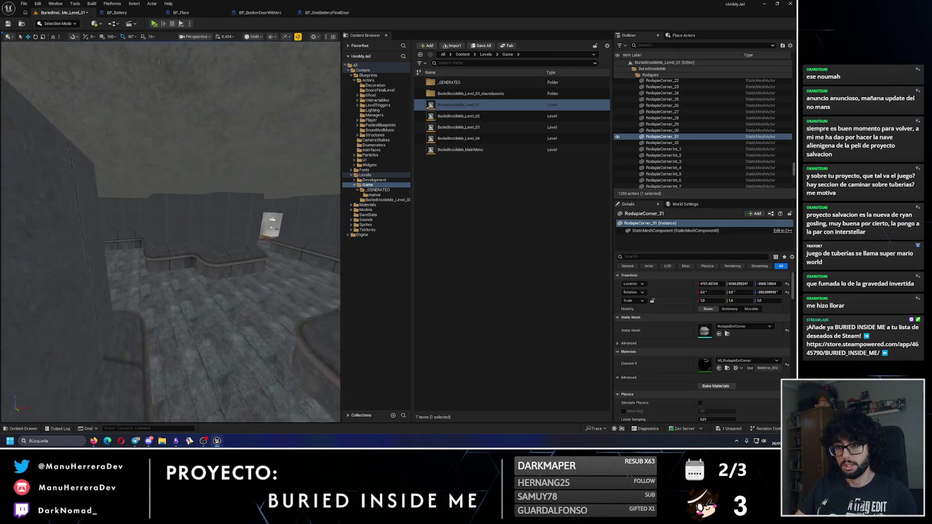
pyautogui.press('w')
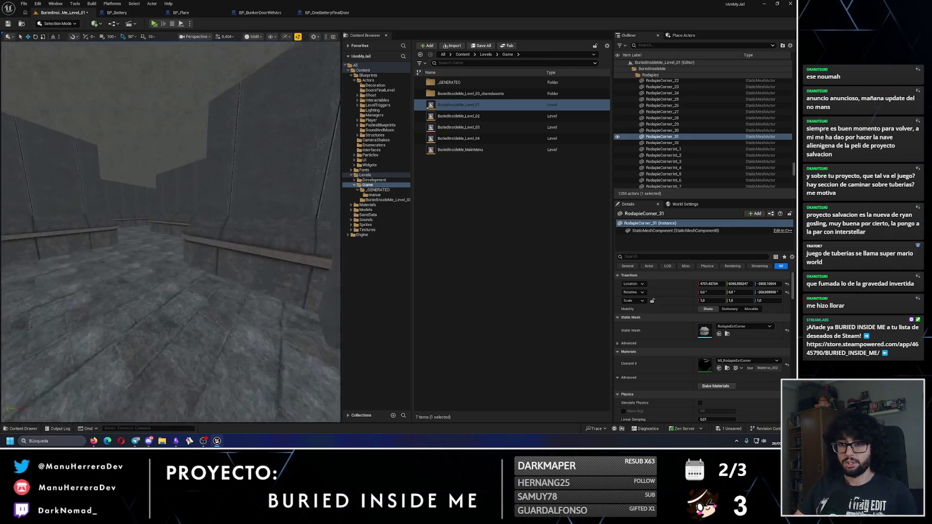
pyautogui.press('w')
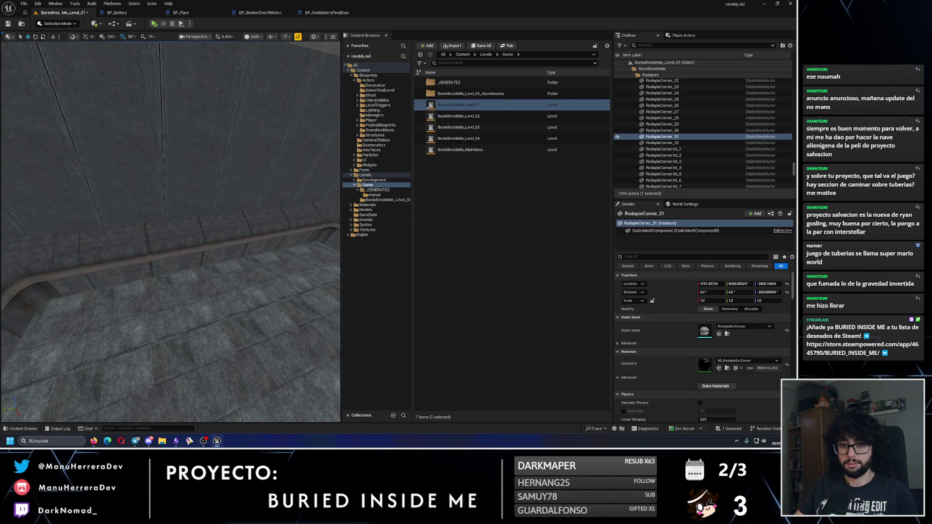
pyautogui.click(145, 242)
pyautogui.keyDown('ctrl'); pyautogui.click(194, 272); pyautogui.keyUp('ctrl')
pyautogui.keyDown('ctrl'); pyautogui.click(233, 291); pyautogui.keyUp('ctrl')
pyautogui.keyDown('ctrl'); pyautogui.click(263, 272); pyautogui.keyUp('ctrl')
pyautogui.keyDown('ctrl'); pyautogui.click(291, 252); pyautogui.keyUp('ctrl')
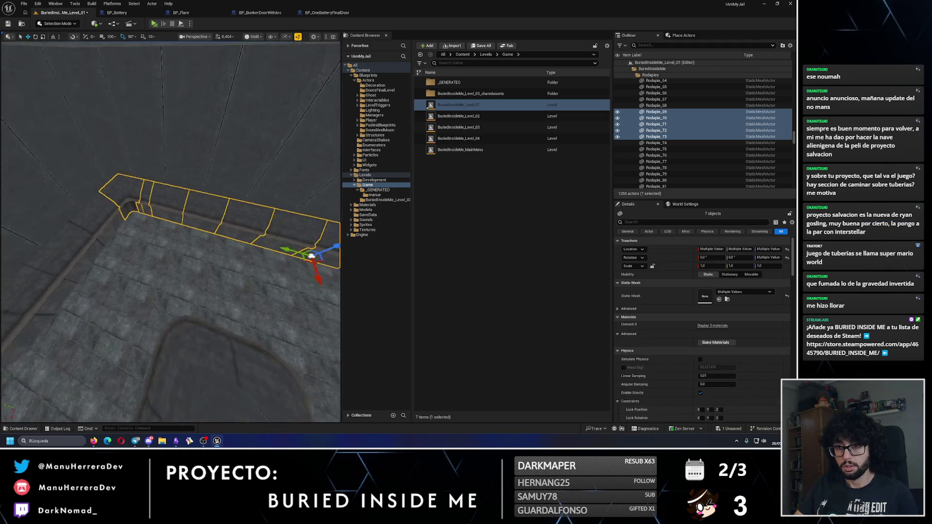
pyautogui.scroll(-10, 290, 217)
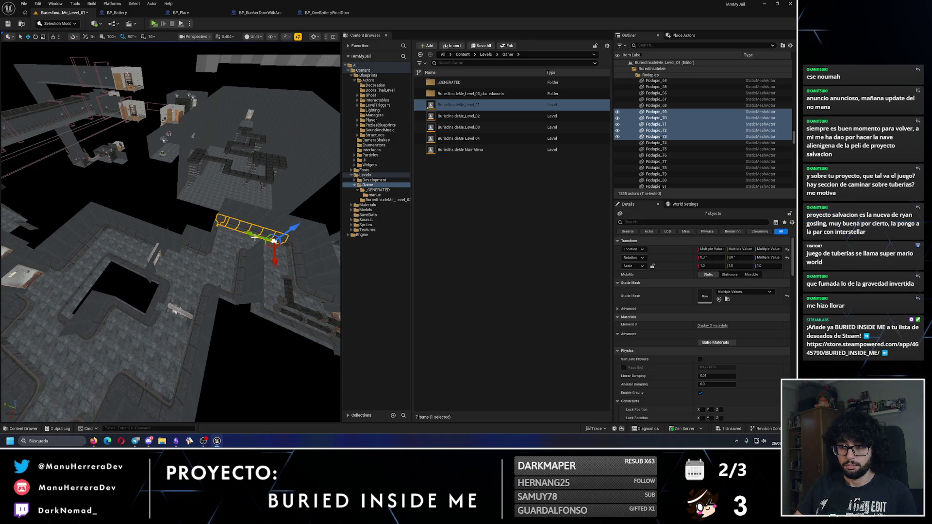
# - Duplicate the seven ledge pieces with Ctrl+D and rotate the copy 90°
pyautogui.hotkey('ctrl', 'd')
pyautogui.press('e')
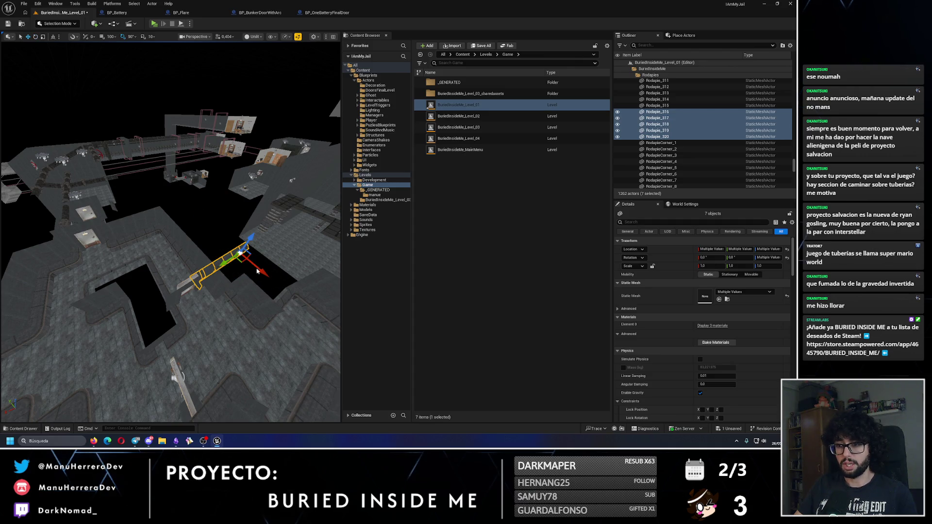
pyautogui.moveTo(172, 196); pyautogui.dragTo(213, 276)
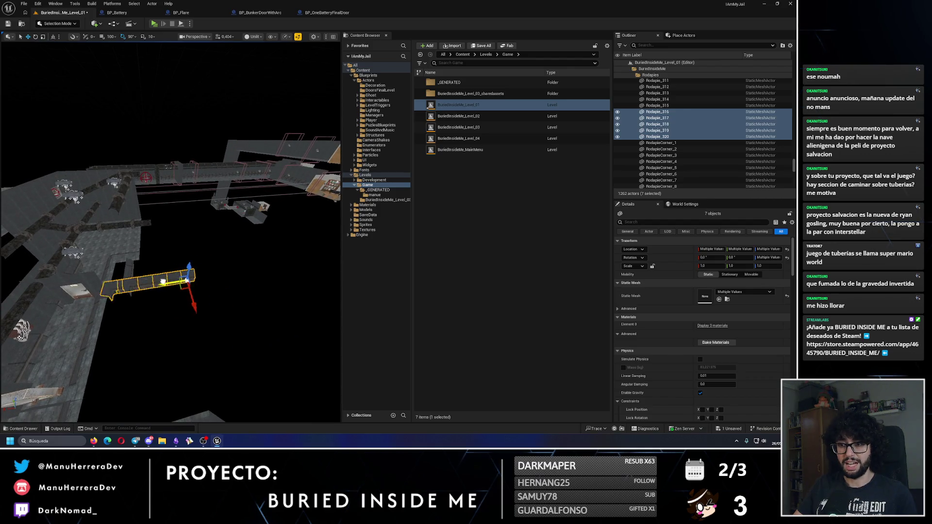
pyautogui.moveTo(125, 284)
pyautogui.mouseDown()
pyautogui.moveTo(221, 384)
pyautogui.moveTo(192, 348)
pyautogui.moveTo(260, 335)
pyautogui.moveTo(209, 284)
pyautogui.mouseUp()
pyautogui.press('e')
pyautogui.press('w')
pyautogui.scroll(10, 193, 248)
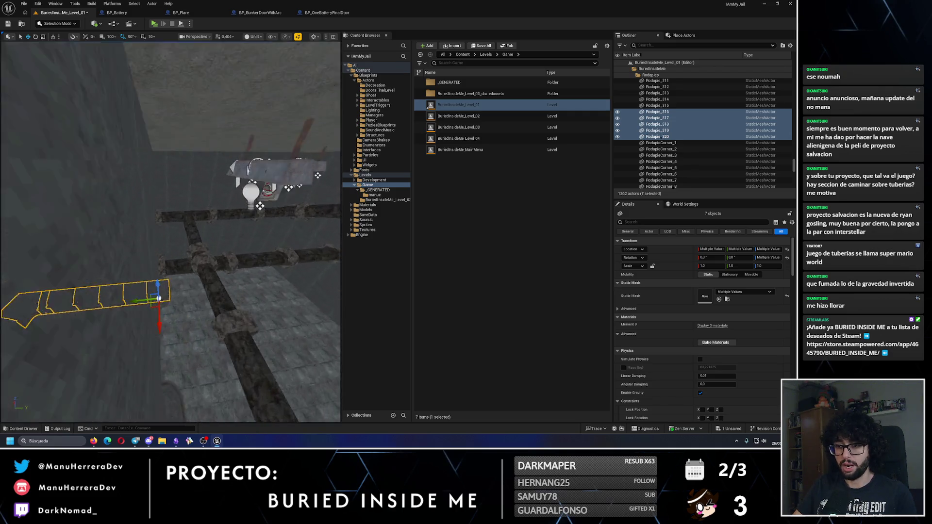
# - Shift the copied baseboard run, from Rodapie_321 onward, into place along the wall
pyautogui.moveTo(247, 320)
pyautogui.mouseDown()
pyautogui.moveTo(180, 290)
pyautogui.moveTo(126, 313)
pyautogui.moveTo(216, 157)
pyautogui.moveTo(228, 80)
pyautogui.moveTo(234, 160)
pyautogui.moveTo(211, 163)
pyautogui.moveTo(129, 236)
pyautogui.mouseUp()
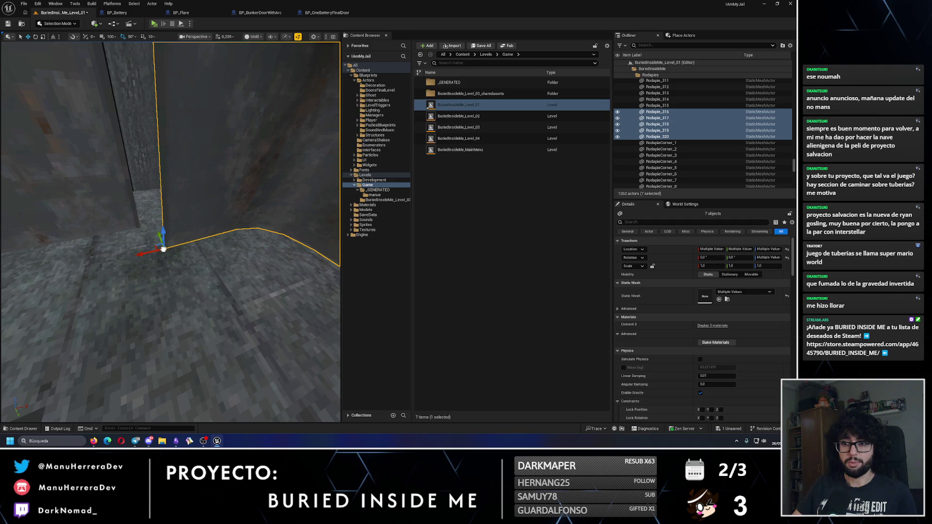
pyautogui.moveTo(158, 236)
pyautogui.mouseDown()
pyautogui.moveTo(152, 214)
pyautogui.moveTo(140, 221)
pyautogui.moveTo(119, 338)
pyautogui.moveTo(145, 381)
pyautogui.moveTo(123, 388)
pyautogui.moveTo(146, 358)
pyautogui.moveTo(106, 337)
pyautogui.mouseUp()
pyautogui.moveTo(40, 370)
pyautogui.mouseDown()
pyautogui.moveTo(93, 364)
pyautogui.moveTo(82, 368)
pyautogui.mouseUp()
pyautogui.moveTo(28, 360); pyautogui.dragTo(27, 360)
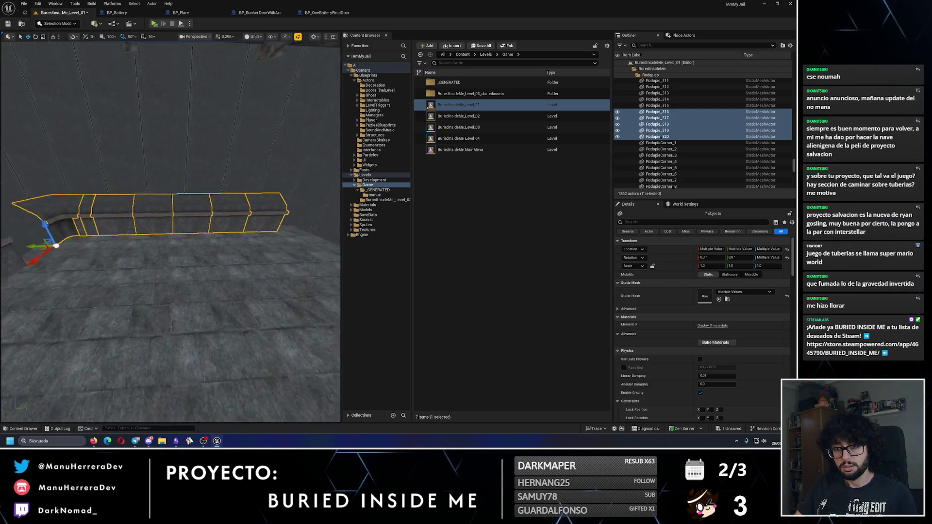
pyautogui.moveTo(147, 276); pyautogui.dragTo(147, 276)
pyautogui.moveTo(85, 247); pyautogui.dragTo(92, 247)
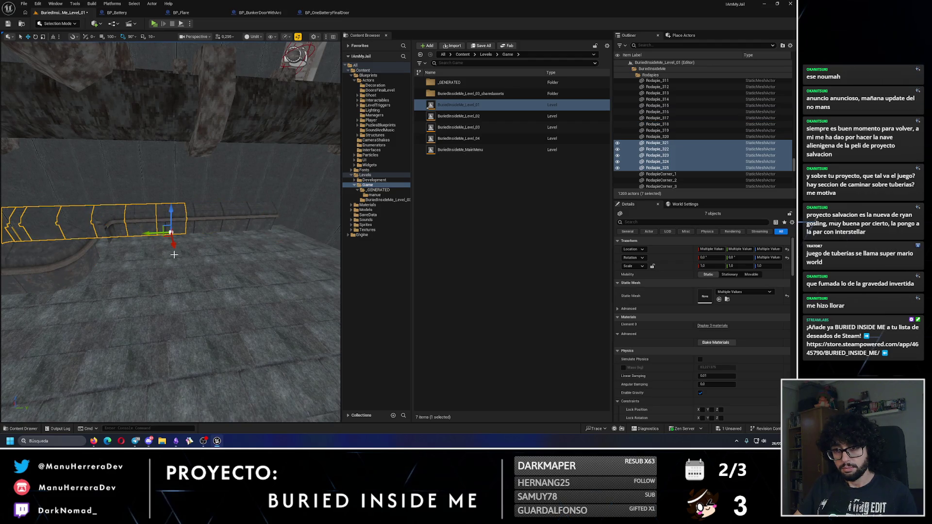
# - Rotate the selected baseboard pieces and nudge them into the wall corner
pyautogui.moveTo(173, 254); pyautogui.dragTo(174, 255)
pyautogui.moveTo(168, 311)
pyautogui.mouseDown()
pyautogui.moveTo(221, 294)
pyautogui.moveTo(208, 327)
pyautogui.mouseUp()
pyautogui.press('e')
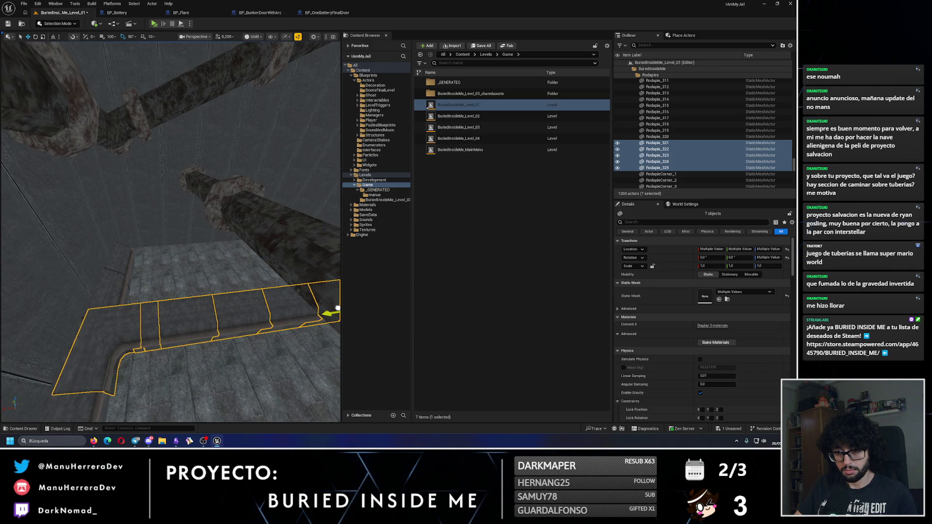
pyautogui.moveTo(301, 311)
pyautogui.mouseDown()
pyautogui.moveTo(193, 246)
pyautogui.moveTo(152, 333)
pyautogui.mouseUp()
pyautogui.moveTo(234, 273)
pyautogui.mouseDown()
pyautogui.moveTo(225, 257)
pyautogui.moveTo(232, 222)
pyautogui.mouseUp()
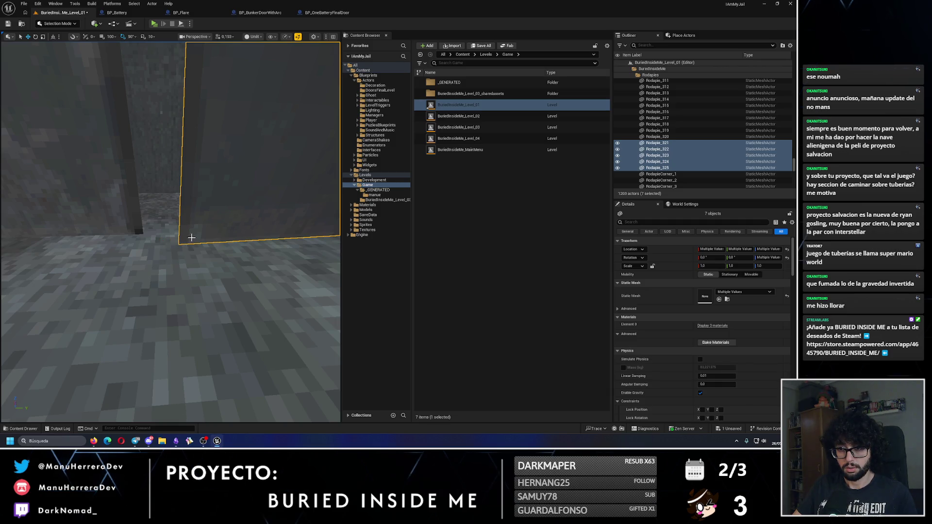
pyautogui.moveTo(194, 239); pyautogui.dragTo(207, 232)
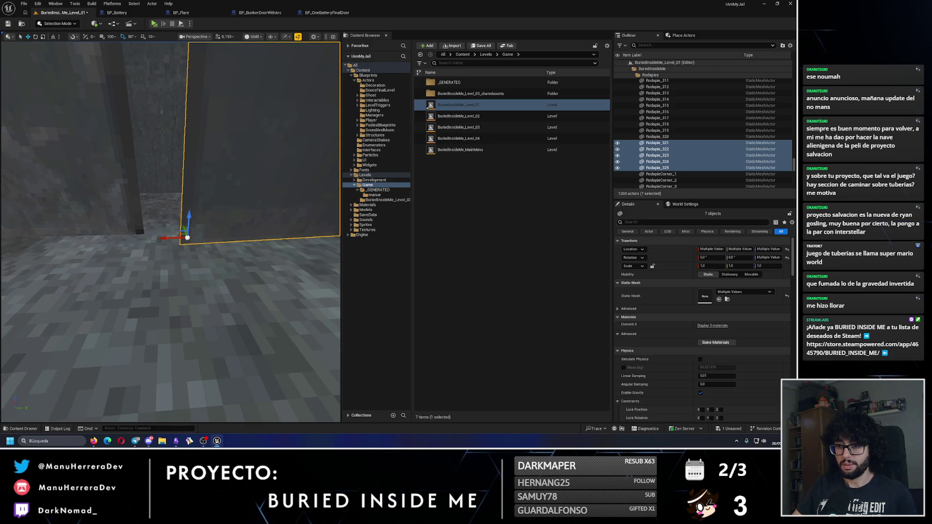
# - Alt-drag a new seven-piece copy, up to Rodapie_330, toward the next wall section
pyautogui.moveTo(149, 263)
pyautogui.mouseDown()
pyautogui.moveTo(131, 252)
pyautogui.moveTo(199, 266)
pyautogui.mouseUp()
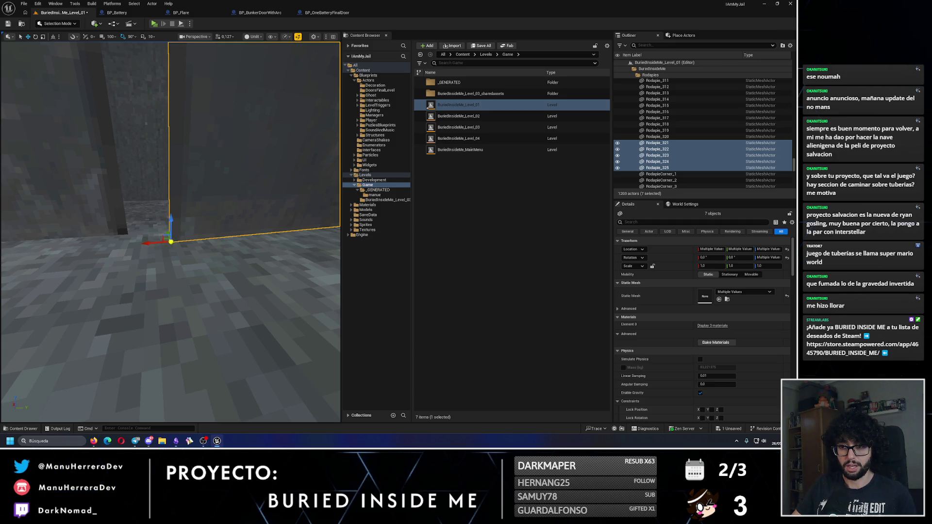
pyautogui.moveTo(167, 242)
pyautogui.mouseDown()
pyautogui.moveTo(197, 205)
pyautogui.moveTo(142, 219)
pyautogui.moveTo(174, 258)
pyautogui.moveTo(222, 355)
pyautogui.mouseUp()
pyautogui.moveTo(127, 241); pyautogui.dragTo(127, 242)
pyautogui.moveTo(87, 318)
pyautogui.mouseDown()
pyautogui.moveTo(117, 262)
pyautogui.moveTo(189, 223)
pyautogui.moveTo(155, 194)
pyautogui.mouseUp()
pyautogui.moveTo(170, 233); pyautogui.dragTo(182, 261)
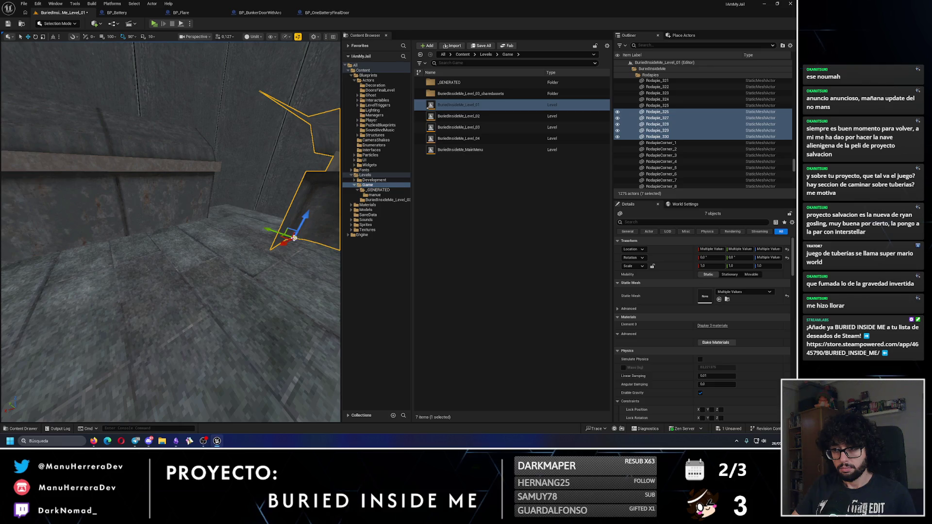
pyautogui.press('w')
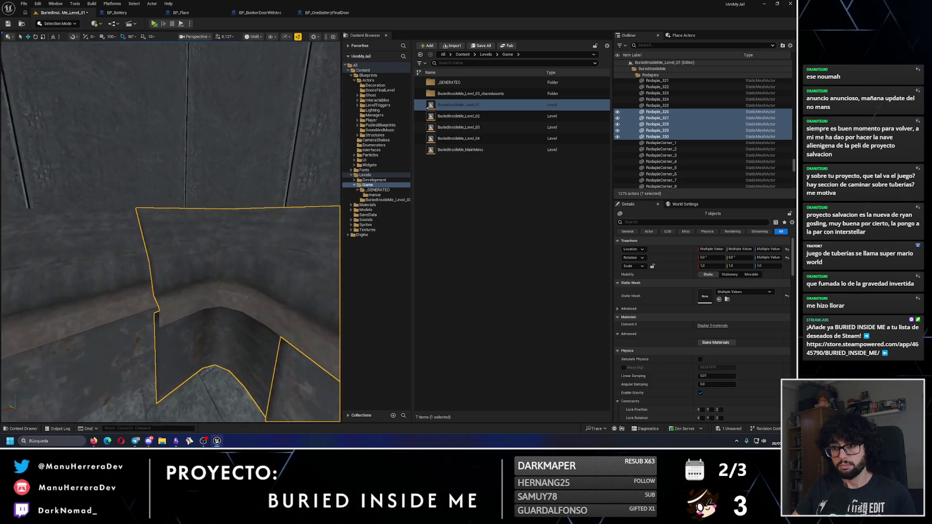
pyautogui.moveTo(209, 265)
pyautogui.mouseDown()
pyautogui.moveTo(130, 243)
pyautogui.moveTo(112, 256)
pyautogui.moveTo(131, 238)
pyautogui.mouseUp()
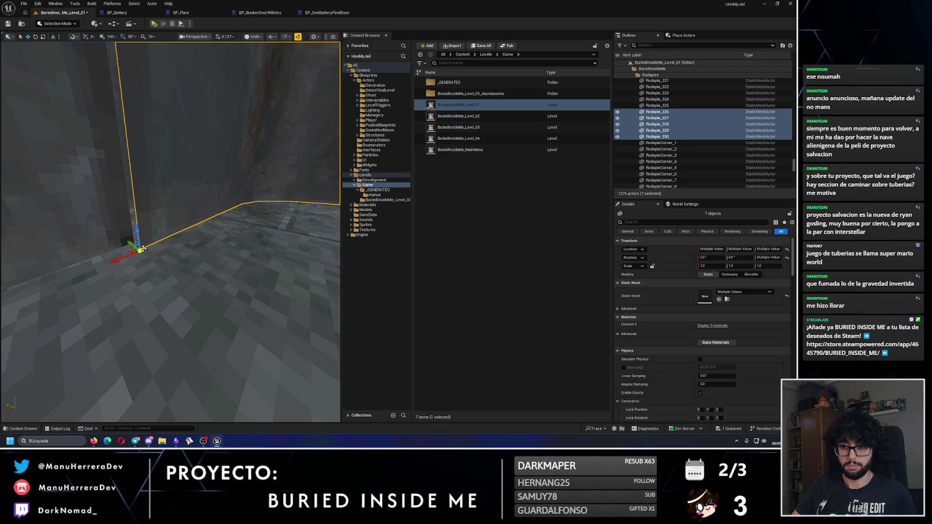
pyautogui.moveTo(175, 244); pyautogui.dragTo(166, 254)
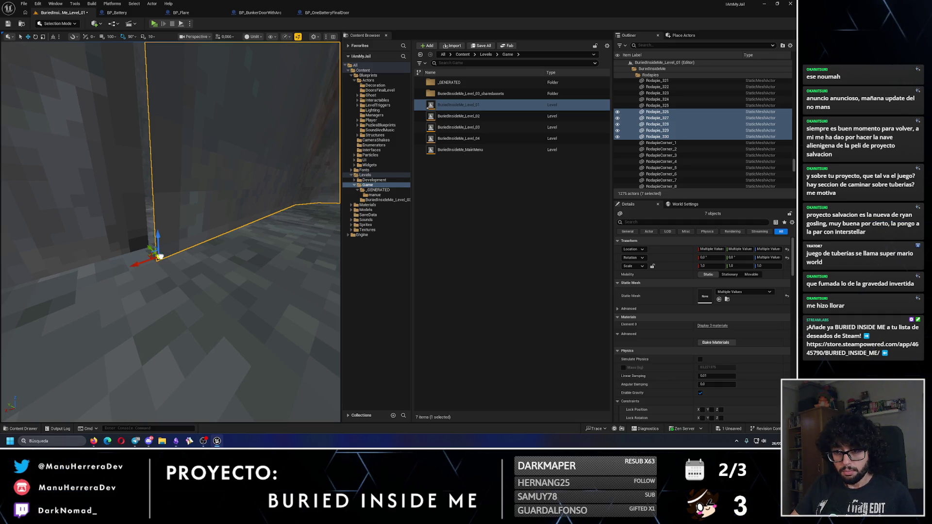
pyautogui.moveTo(159, 259); pyautogui.dragTo(162, 262)
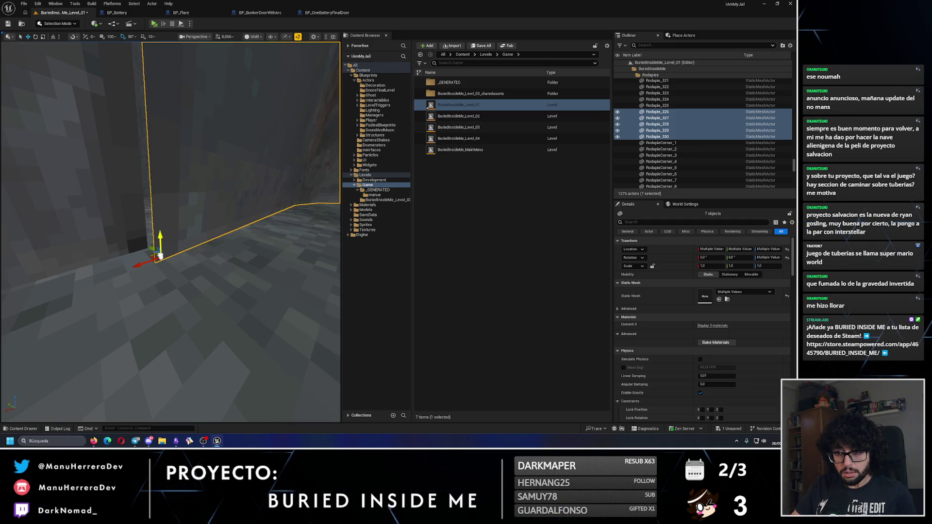
pyautogui.moveTo(146, 255); pyautogui.dragTo(152, 258)
# - Alt-drag copies of corner baseboard RodapieCornerInt_27 and short piece RodapieShort26
pyautogui.click(262, 204)
pyautogui.keyDown('alt'); pyautogui.moveTo(263, 223); pyautogui.dragTo(143, 221); pyautogui.keyUp('alt')
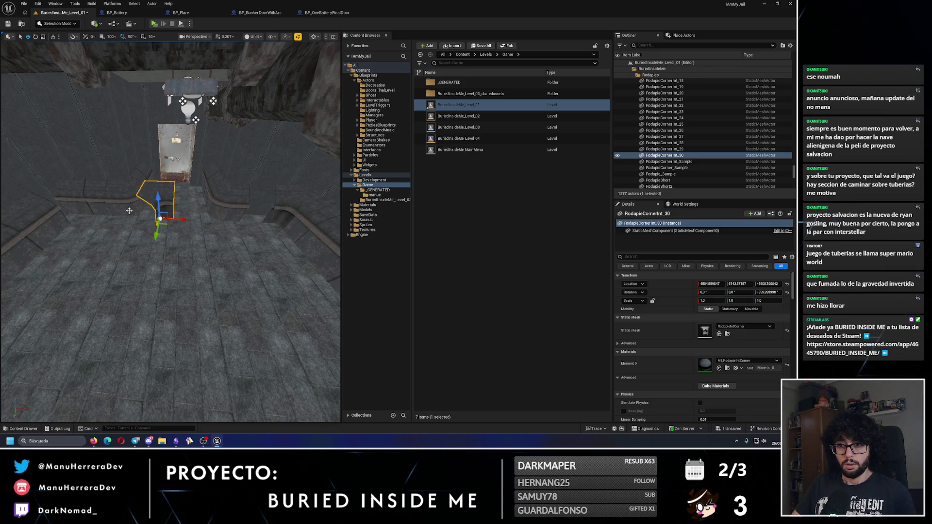
pyautogui.click(96, 196)
pyautogui.keyDown('alt'); pyautogui.moveTo(77, 213); pyautogui.dragTo(237, 213); pyautogui.keyUp('alt')
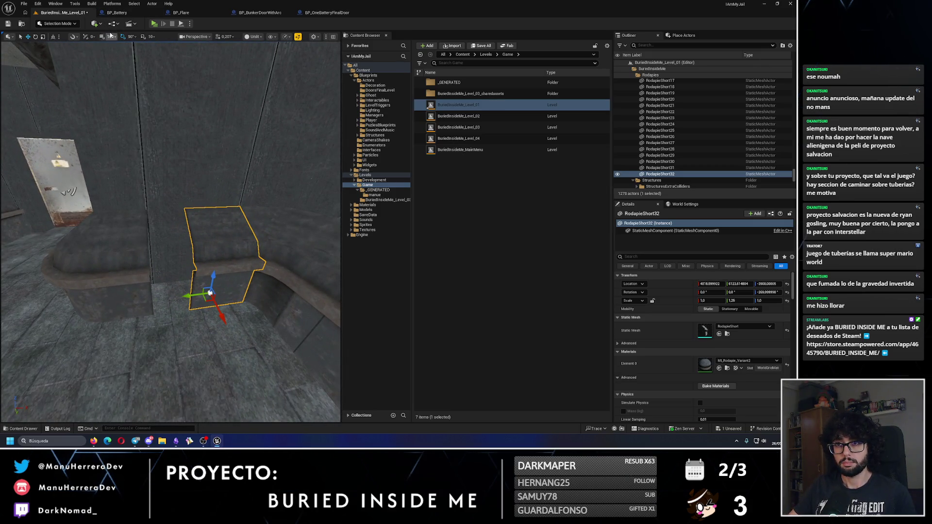
# - Slide the new RodapieShort32 along the wall and try Y scales of 1.3 and 1.5
pyautogui.moveTo(194, 294)
pyautogui.mouseDown()
pyautogui.moveTo(156, 294)
pyautogui.moveTo(179, 288)
pyautogui.mouseUp()
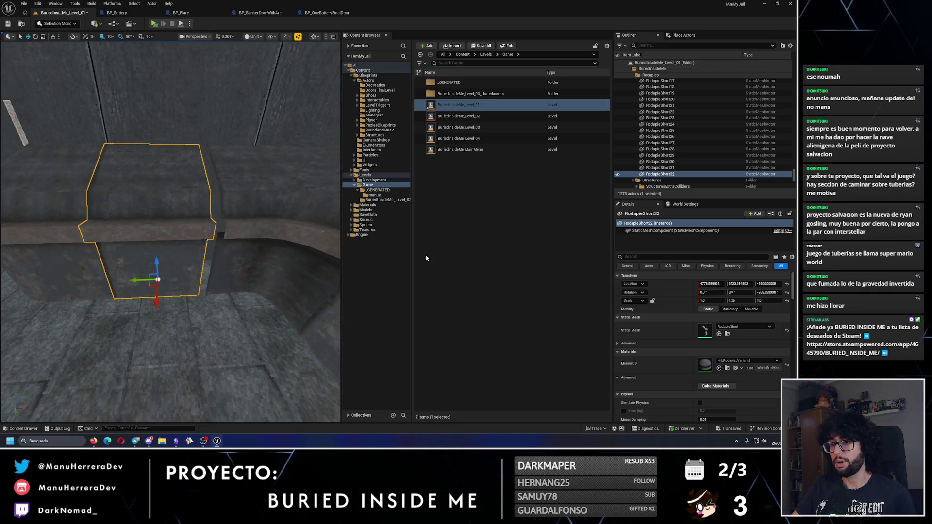
pyautogui.click(732, 300)
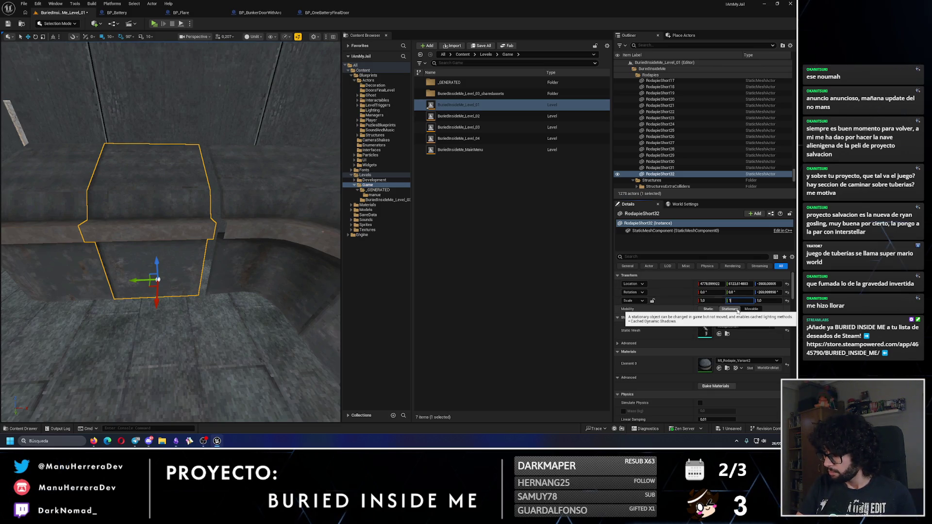
pyautogui.write('.30')
pyautogui.press('Return')
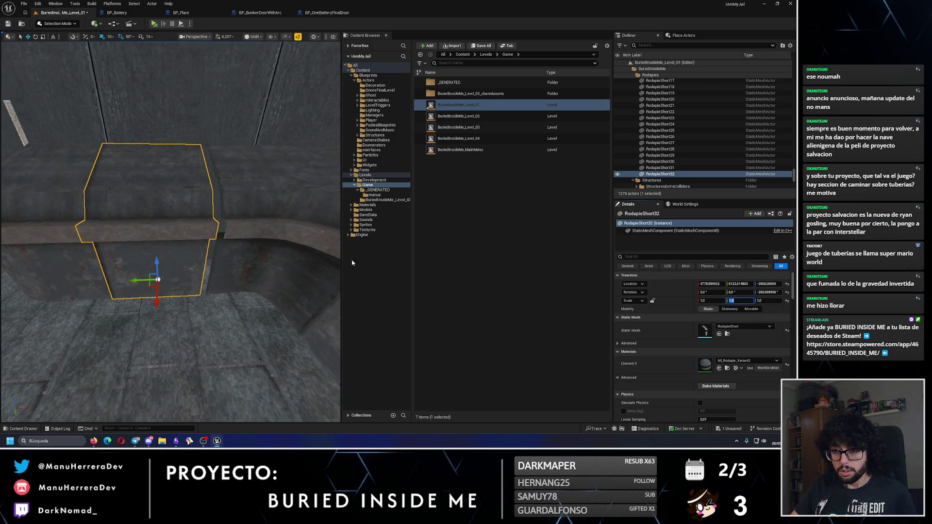
pyautogui.moveTo(141, 280); pyautogui.dragTo(161, 280)
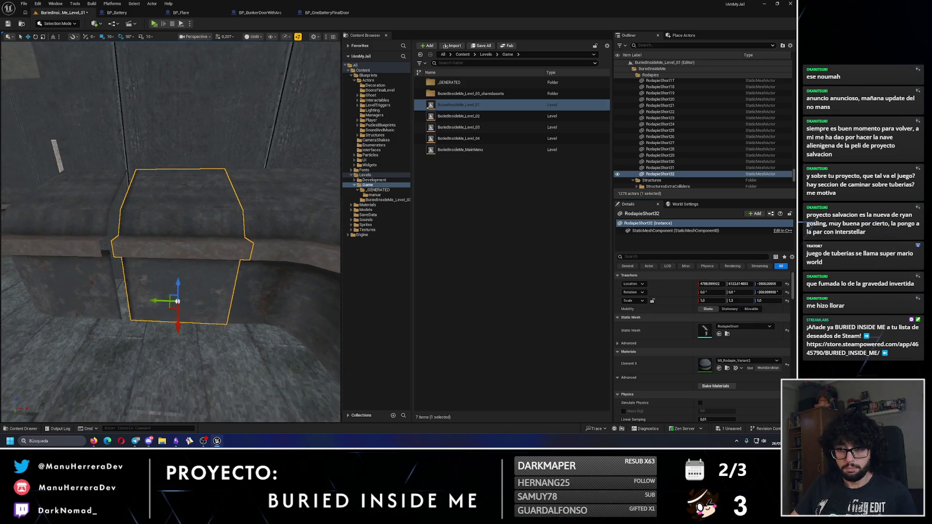
pyautogui.moveTo(278, 293); pyautogui.dragTo(278, 293)
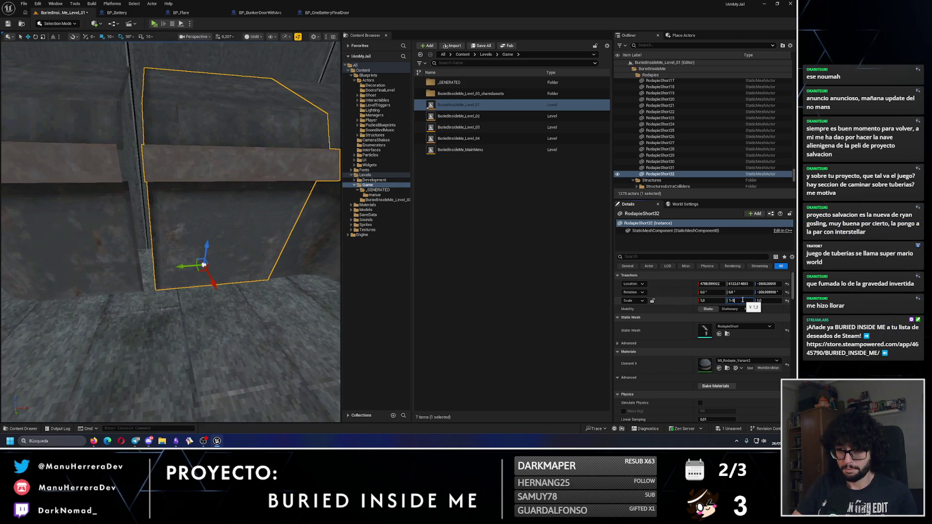
pyautogui.press('Return')
pyautogui.write('.5')
pyautogui.press('Return')
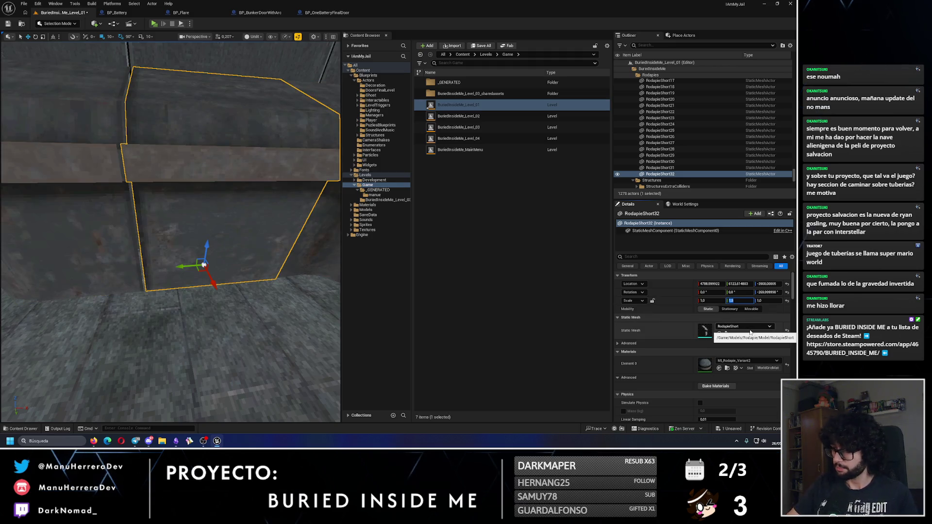
pyautogui.moveTo(129, 285); pyautogui.dragTo(134, 294)
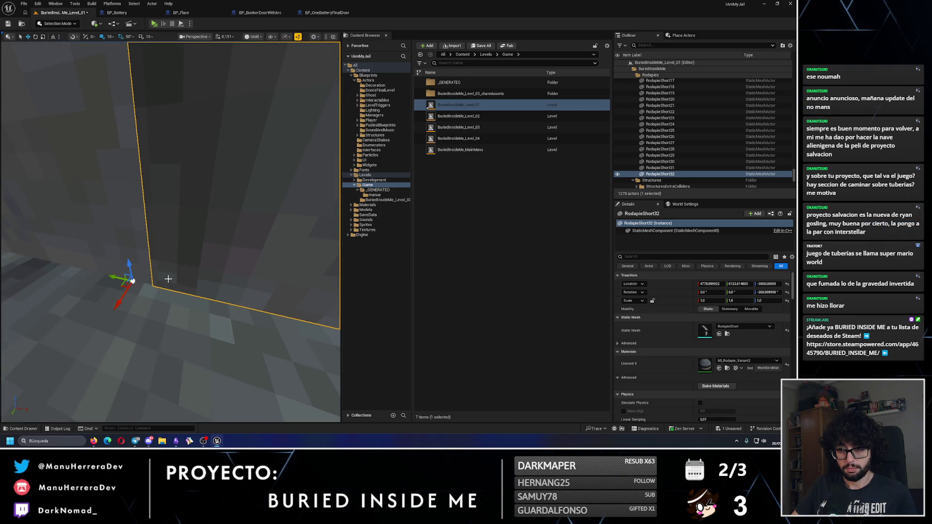
# - Shift RodapieShort32 along the wall and reduce its Y scale to 1.4
pyautogui.click(101, 39)
pyautogui.moveTo(111, 245); pyautogui.dragTo(133, 243)
pyautogui.click(204, 214)
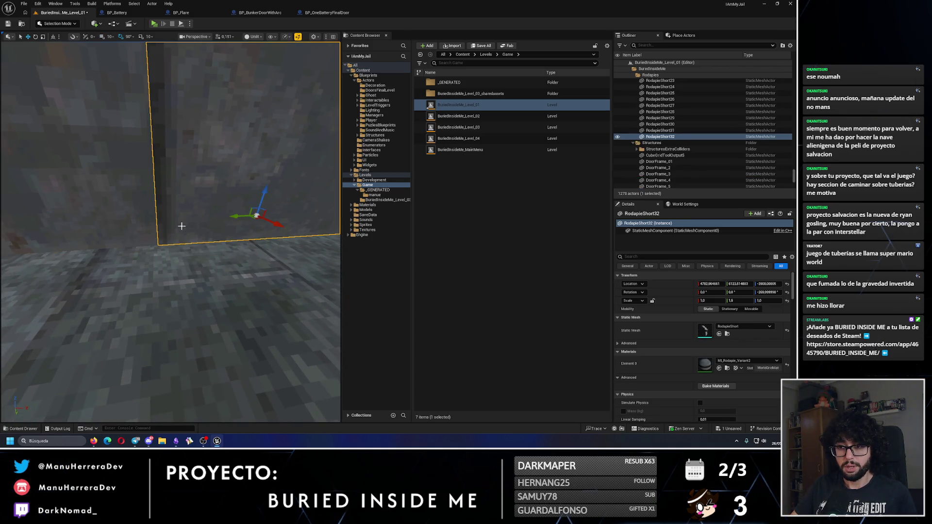
pyautogui.moveTo(234, 216); pyautogui.dragTo(245, 214)
pyautogui.press('f')
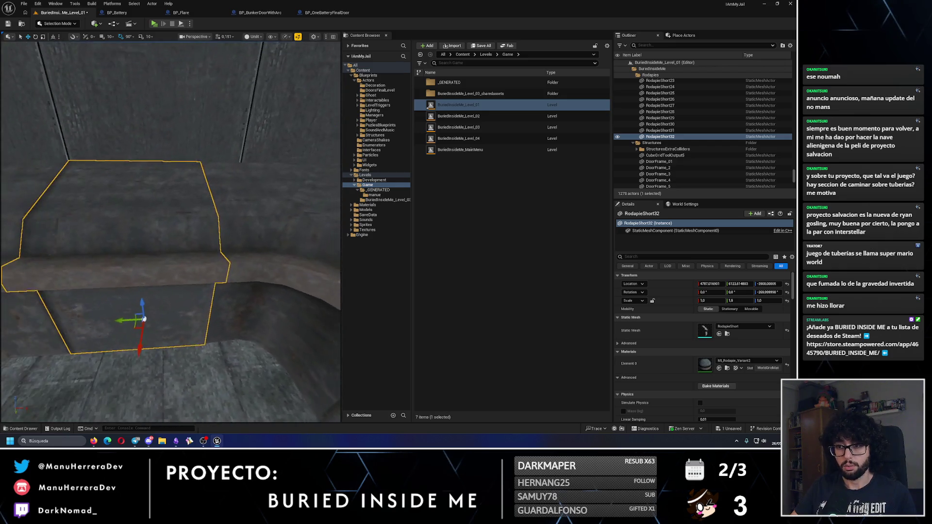
pyautogui.write('.4')
pyautogui.press('Return')
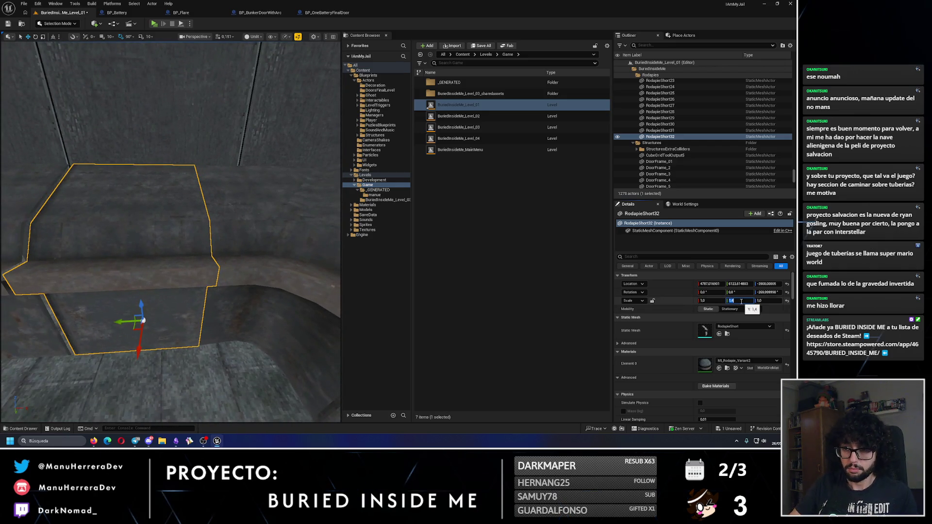
pyautogui.moveTo(118, 325); pyautogui.dragTo(112, 325)
pyautogui.press('f')
# - Set RodapieShort32 to Y scale 1.3, nudge it to about X 4782.78, select neighbouring pieces
pyautogui.moveTo(124, 102)
pyautogui.mouseDown()
pyautogui.moveTo(205, 321)
pyautogui.moveTo(174, 276)
pyautogui.moveTo(194, 302)
pyautogui.mouseUp()
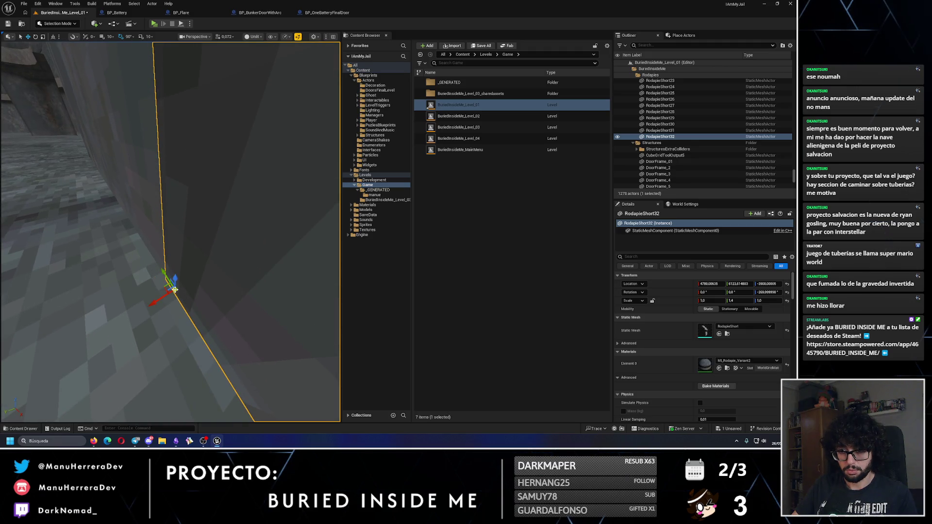
pyautogui.moveTo(167, 284)
pyautogui.mouseDown()
pyautogui.moveTo(164, 277)
pyautogui.moveTo(184, 287)
pyautogui.moveTo(146, 258)
pyautogui.moveTo(169, 292)
pyautogui.mouseUp()
pyautogui.hotkey('ctrl', 'z')
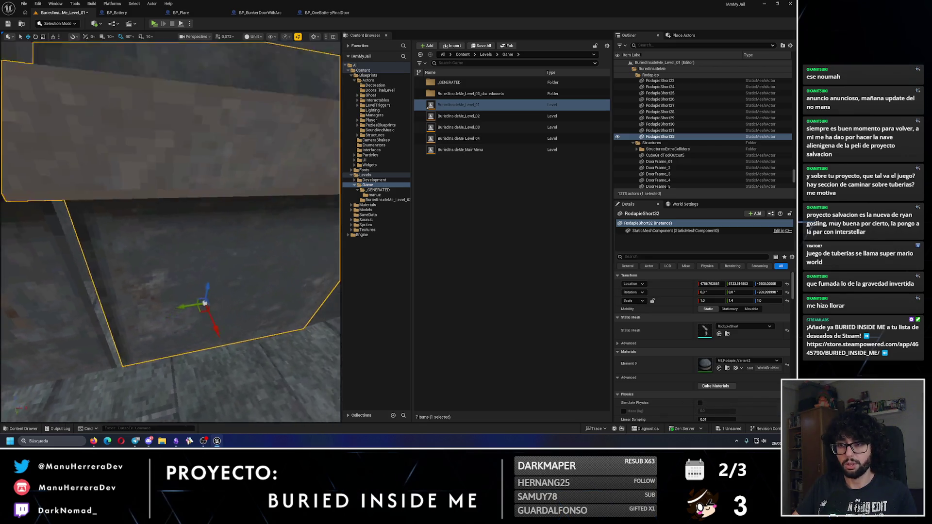
pyautogui.press('f')
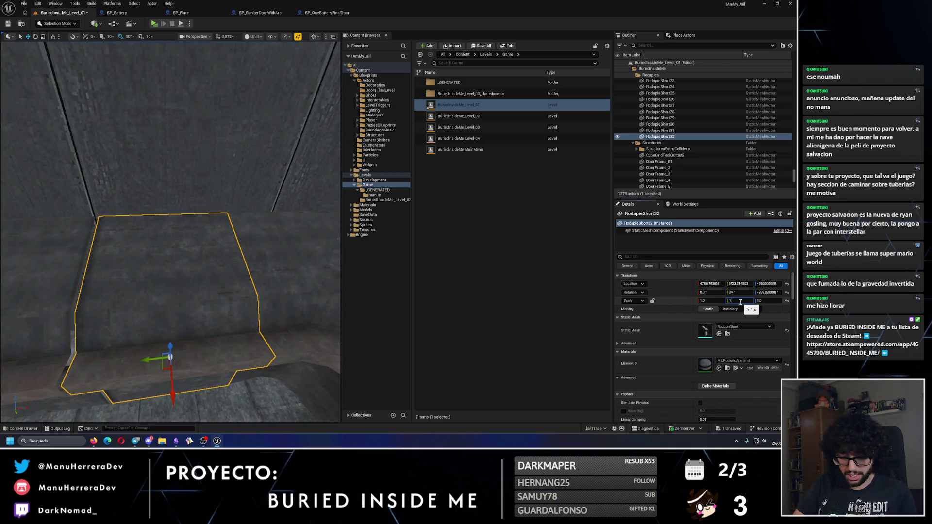
pyautogui.write('.3')
pyautogui.press('Return')
pyautogui.moveTo(159, 350)
pyautogui.mouseDown()
pyautogui.moveTo(165, 360)
pyautogui.moveTo(145, 367)
pyautogui.moveTo(125, 348)
pyautogui.mouseUp()
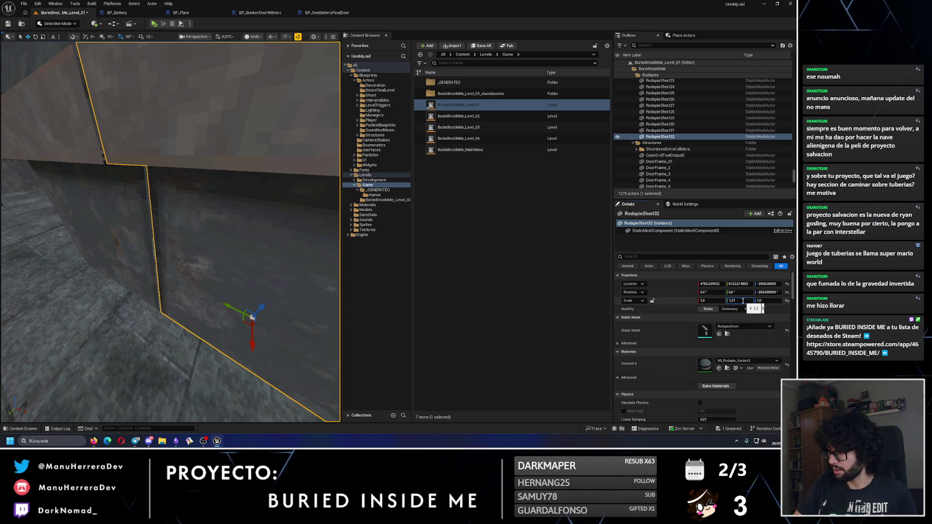
pyautogui.moveTo(221, 309); pyautogui.dragTo(188, 294)
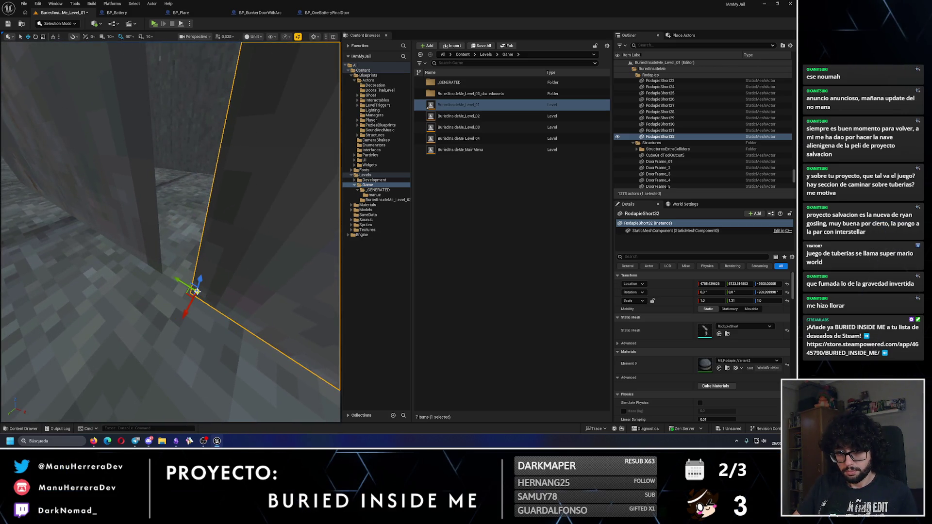
pyautogui.moveTo(173, 281)
pyautogui.mouseDown()
pyautogui.moveTo(155, 267)
pyautogui.moveTo(182, 279)
pyautogui.mouseUp()
pyautogui.moveTo(94, 244)
pyautogui.mouseDown()
pyautogui.moveTo(61, 264)
pyautogui.moveTo(56, 219)
pyautogui.mouseUp()
pyautogui.click(104, 244)
pyautogui.click(190, 335)
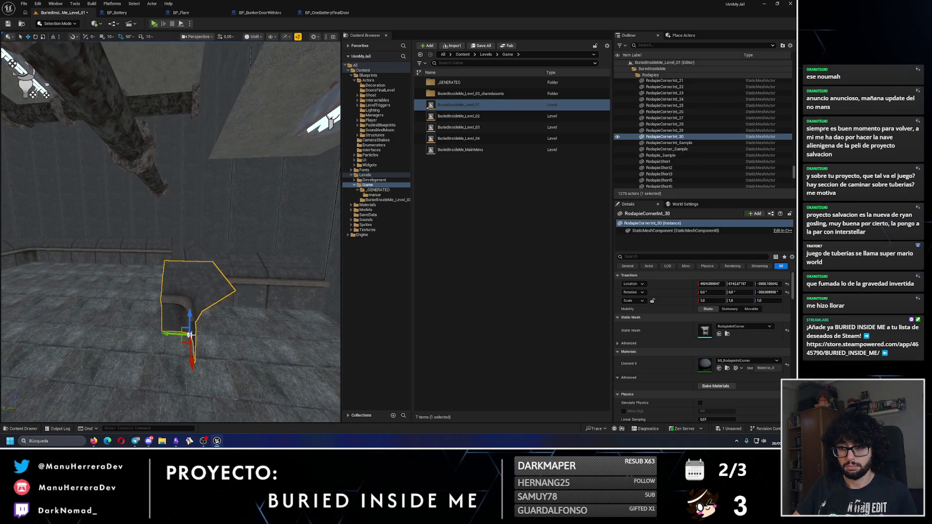
# - Delete the extra corner piece and select RodapieCorner_31 with RodapieCornerInt_27
pyautogui.moveTo(184, 272); pyautogui.dragTo(199, 296)
pyautogui.press('Delete')
pyautogui.click(205, 283)
pyautogui.click(202, 369)
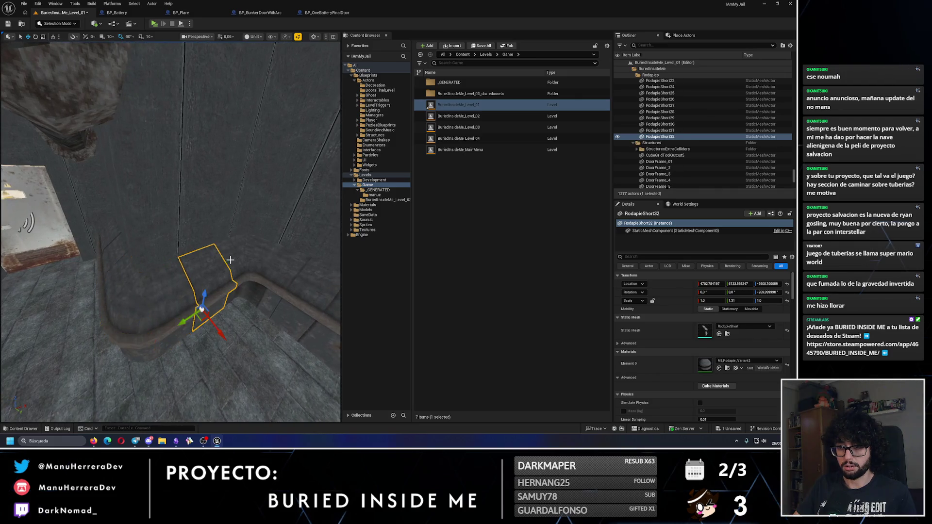
pyautogui.keyDown('ctrl'); pyautogui.click(252, 340); pyautogui.keyUp('ctrl')
# - Undo an accidental duplicate of the two corner pieces and reselect them
pyautogui.moveTo(146, 77); pyautogui.dragTo(146, 77)
pyautogui.moveTo(202, 214); pyautogui.dragTo(202, 214)
pyautogui.moveTo(220, 254); pyautogui.dragTo(96, 224)
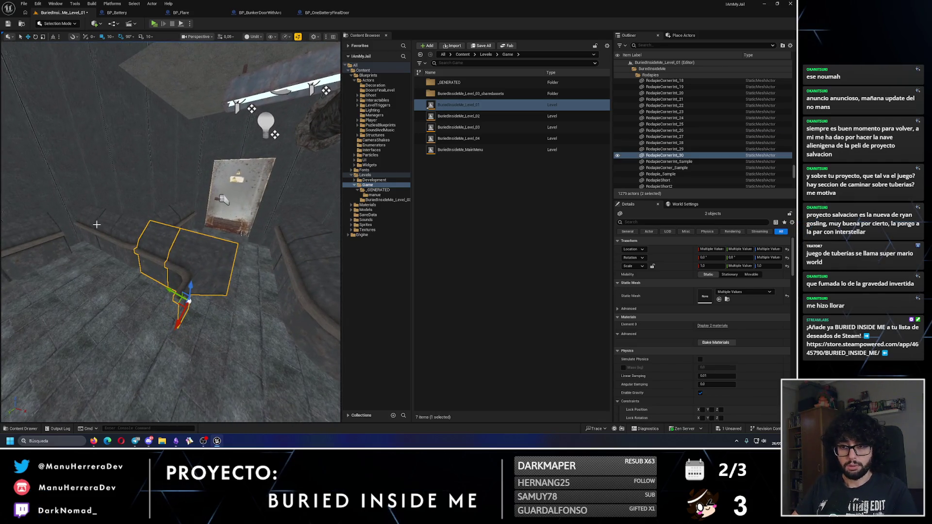
pyautogui.hotkey('ctrl', 'z')
pyautogui.hotkey('ctrl', 'z')
pyautogui.hotkey('ctrl', 'z')
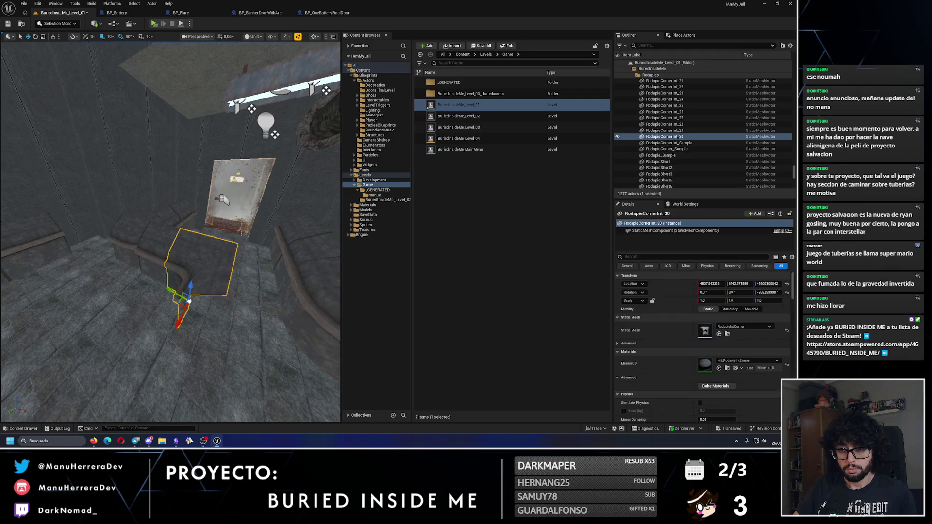
pyautogui.hotkey('ctrl', 'z')
pyautogui.moveTo(170, 219)
pyautogui.mouseDown()
pyautogui.moveTo(209, 210)
pyautogui.moveTo(159, 245)
pyautogui.mouseUp()
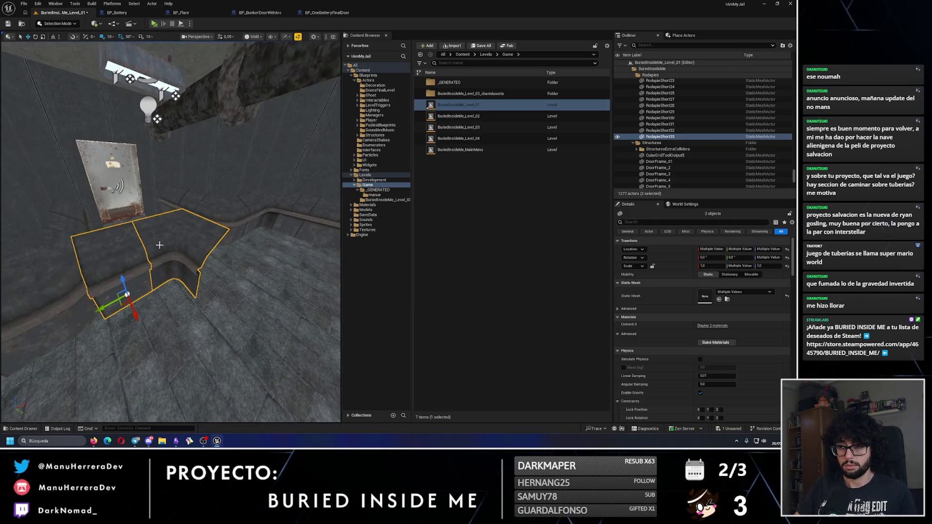
pyautogui.click(235, 222)
pyautogui.moveTo(235, 222)
pyautogui.mouseDown()
pyautogui.moveTo(236, 199)
pyautogui.moveTo(245, 218)
pyautogui.moveTo(262, 223)
pyautogui.moveTo(234, 273)
pyautogui.moveTo(252, 267)
pyautogui.moveTo(162, 263)
pyautogui.mouseUp()
pyautogui.keyDown('ctrl'); pyautogui.click(262, 228); pyautogui.keyUp('ctrl')
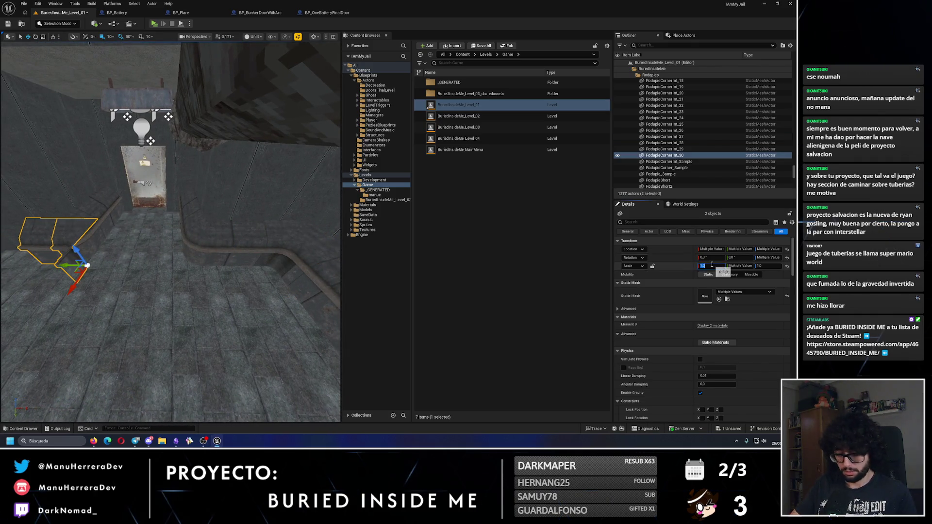
# - Try scale -1 on the corner pieces, restore 1, then focus and select RodapieShort33
pyautogui.press('Return')
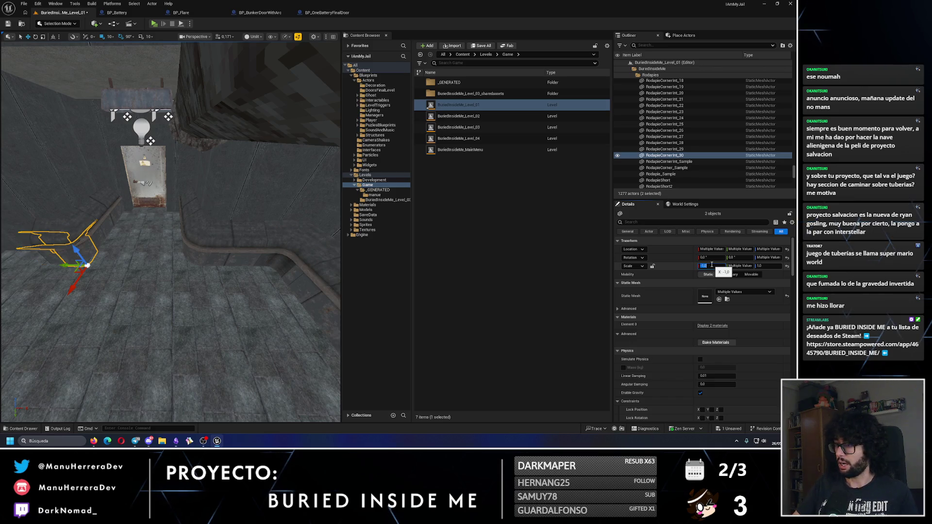
pyautogui.press('Return')
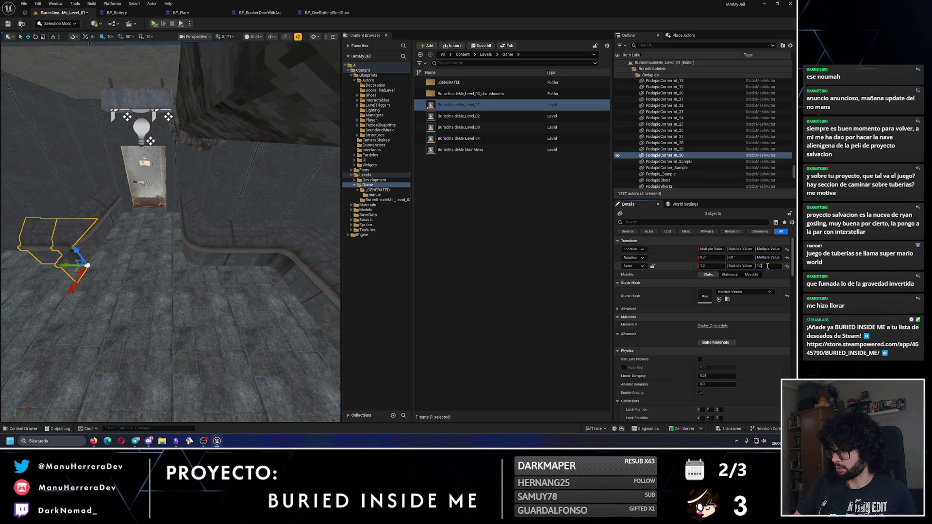
pyautogui.write('-1')
pyautogui.press('Return')
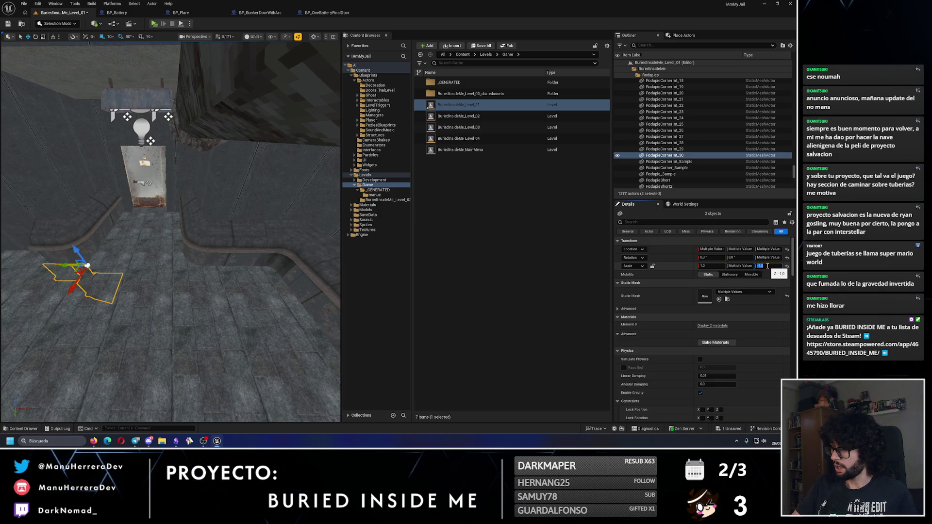
pyautogui.write('1')
pyautogui.press('Return')
pyautogui.press('f')
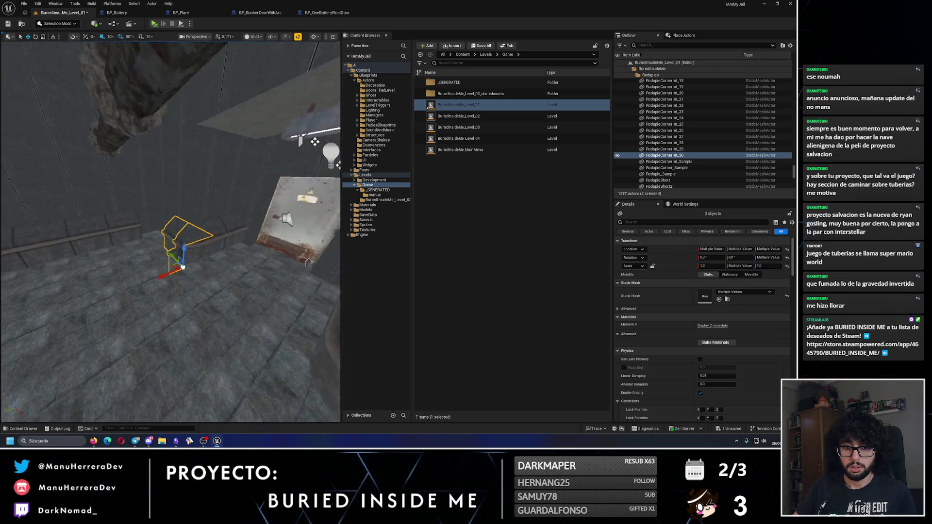
pyautogui.moveTo(212, 295); pyautogui.dragTo(212, 294)
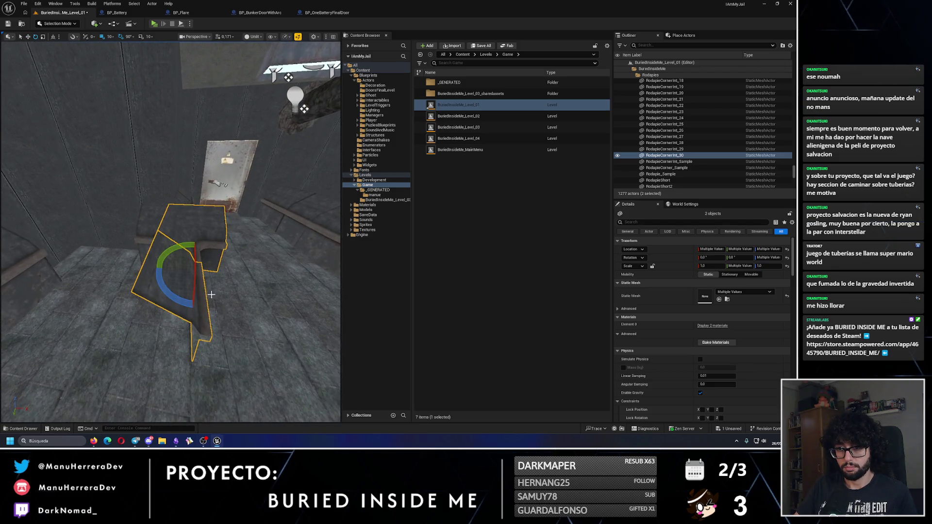
pyautogui.click(174, 260)
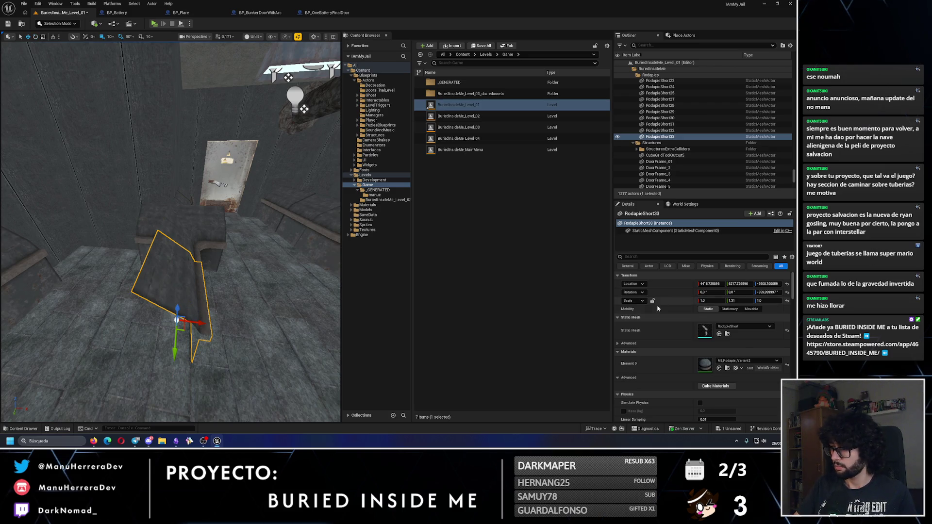
# - Push RodapieShort33 back against the wall and slide it along X into the corner
pyautogui.click(189, 253)
pyautogui.click(174, 291)
pyautogui.click(49, 243)
pyautogui.moveTo(48, 243); pyautogui.dragTo(48, 242)
pyautogui.click(181, 328)
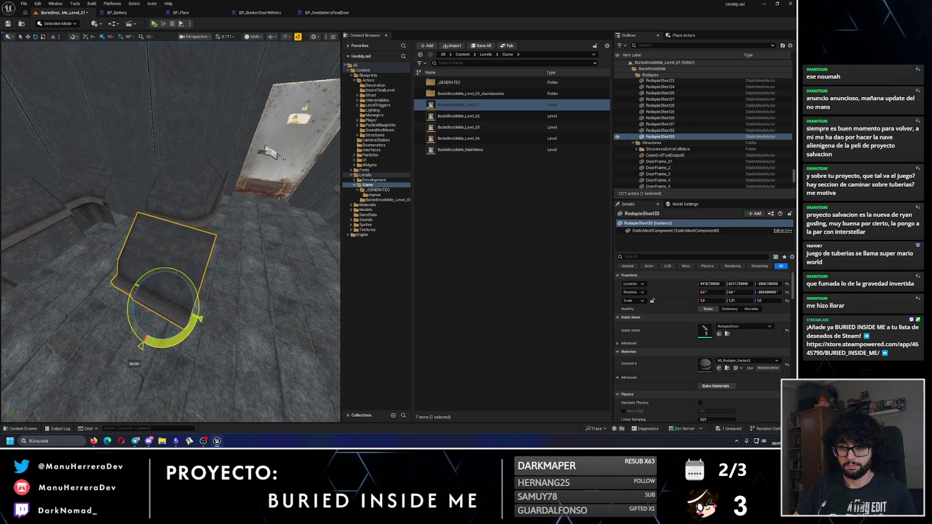
pyautogui.moveTo(181, 328)
pyautogui.mouseDown()
pyautogui.moveTo(204, 291)
pyautogui.moveTo(196, 255)
pyautogui.mouseUp()
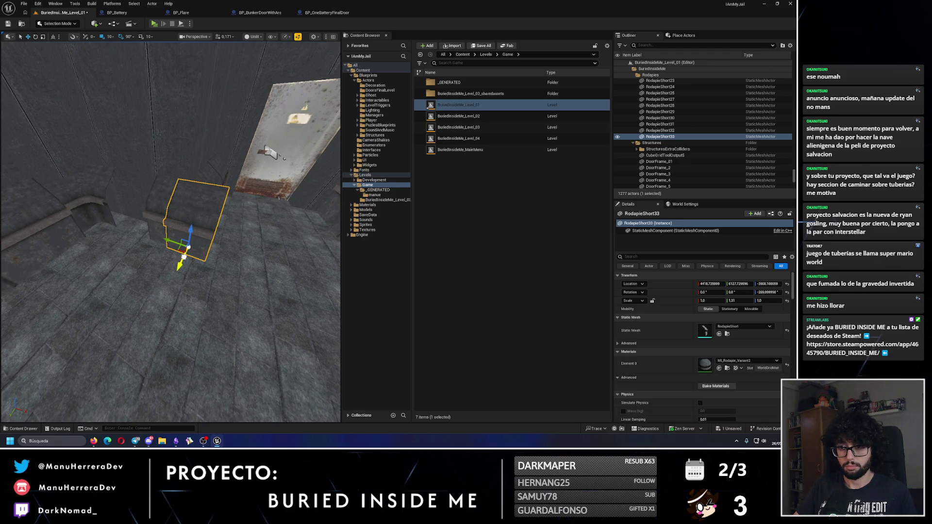
pyautogui.press('w')
pyautogui.moveTo(244, 301)
pyautogui.mouseDown()
pyautogui.moveTo(121, 311)
pyautogui.moveTo(22, 297)
pyautogui.mouseUp()
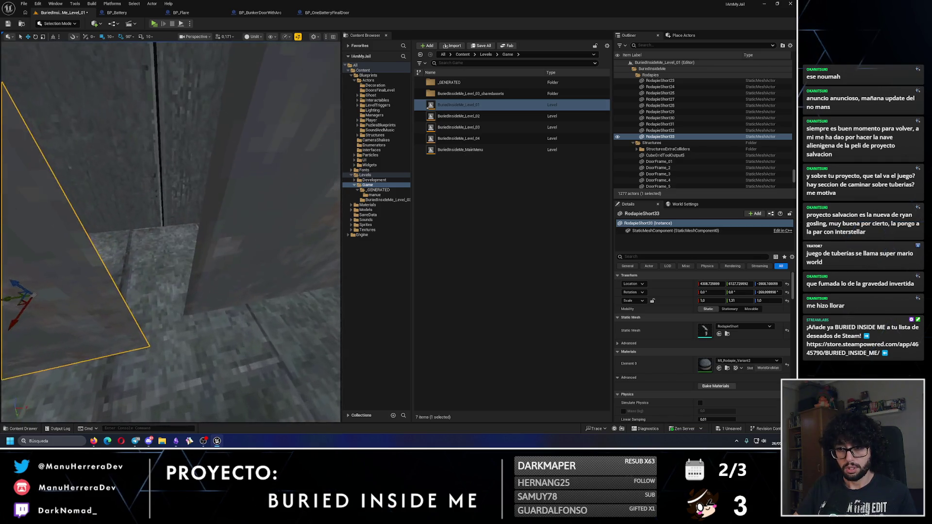
pyautogui.scroll(-3, 170, 228)
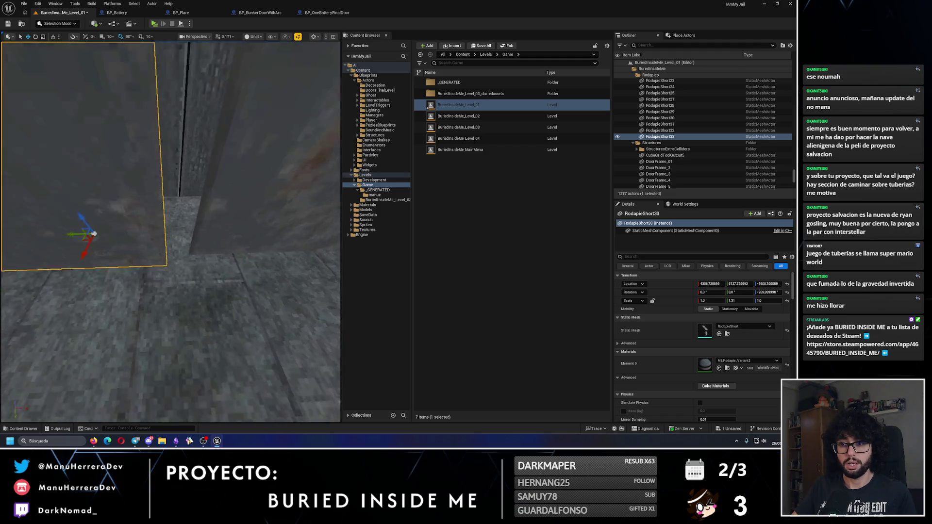
pyautogui.scroll(5, 140, 171)
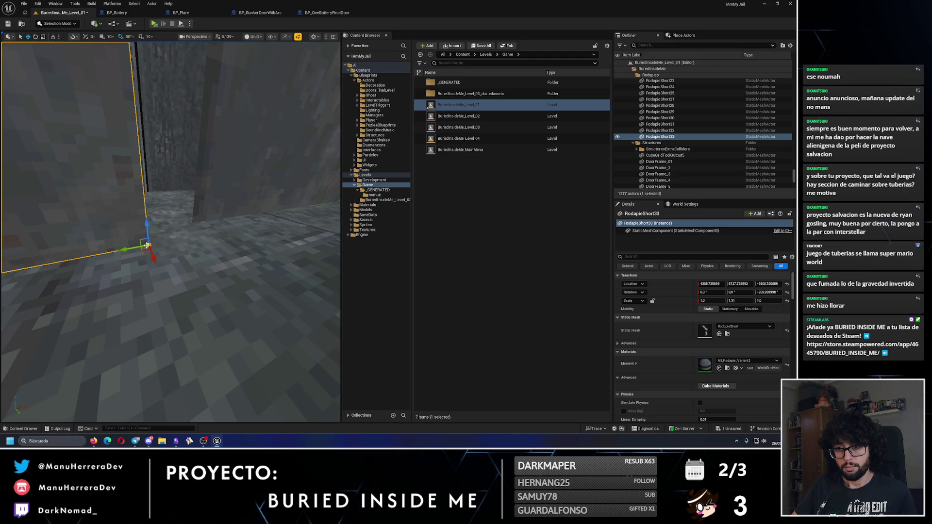
pyautogui.moveTo(147, 245); pyautogui.dragTo(179, 240)
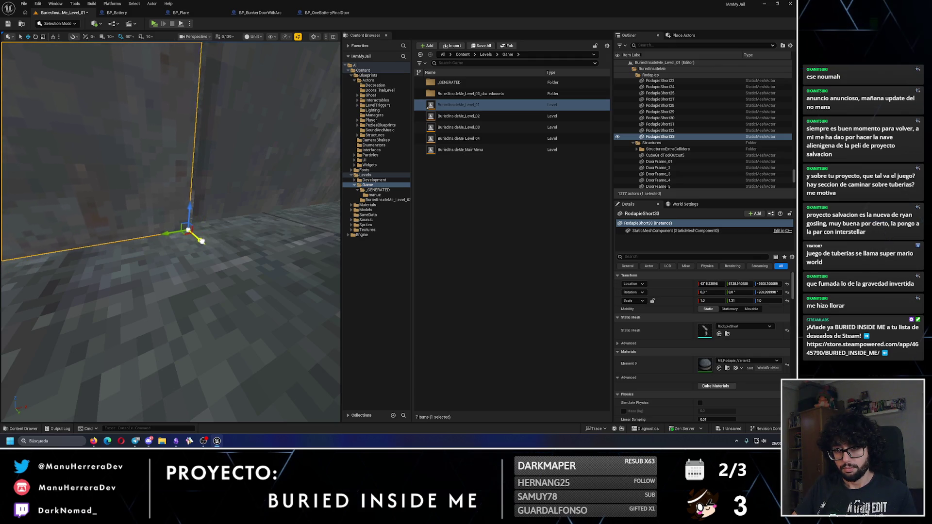
# - Shift RodapieCornerInt_30 along X to meet the wall, then clear the selection
pyautogui.click(271, 312)
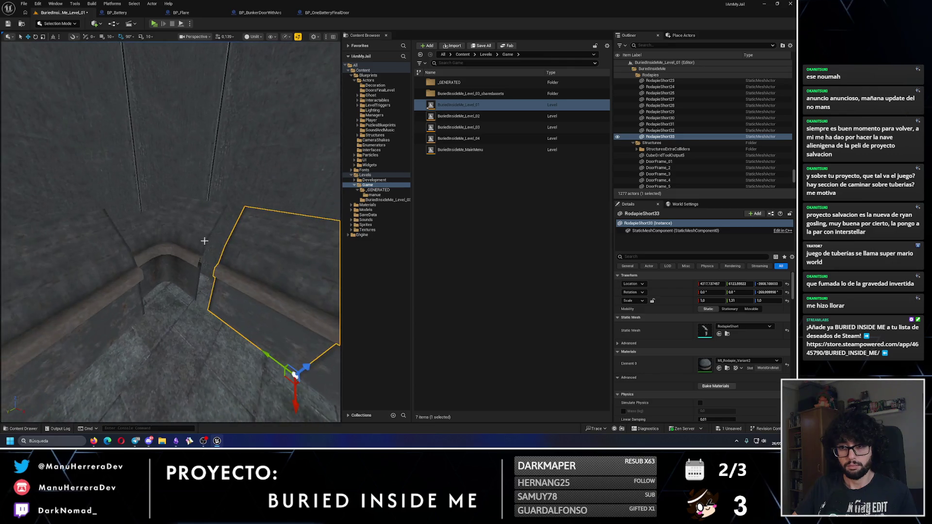
pyautogui.moveTo(175, 238); pyautogui.dragTo(176, 238)
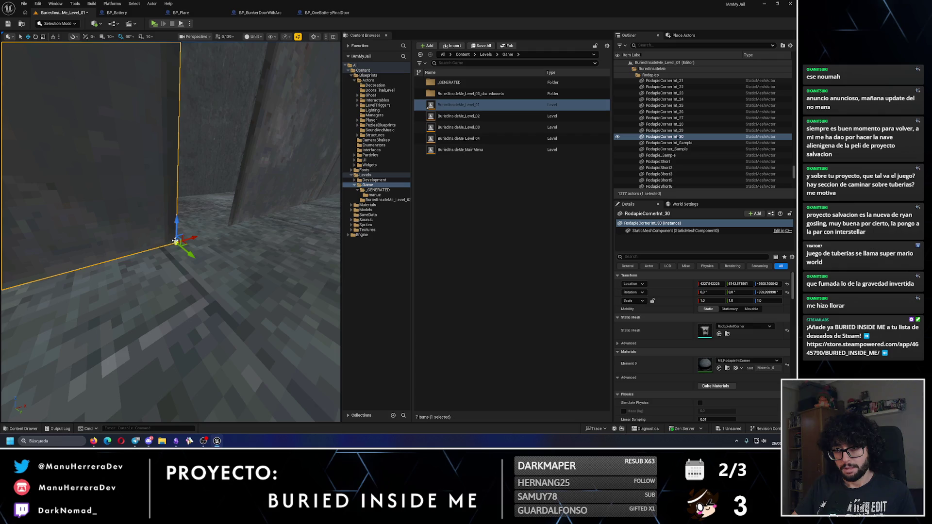
pyautogui.moveTo(191, 237)
pyautogui.mouseDown()
pyautogui.moveTo(293, 265)
pyautogui.moveTo(229, 219)
pyautogui.moveTo(194, 242)
pyautogui.mouseUp()
pyautogui.press('Escape')
# - Check ledge pieces Rodapie_330 and Rodapie_329, deselect, and launch a play preview of the level
pyautogui.click(194, 242)
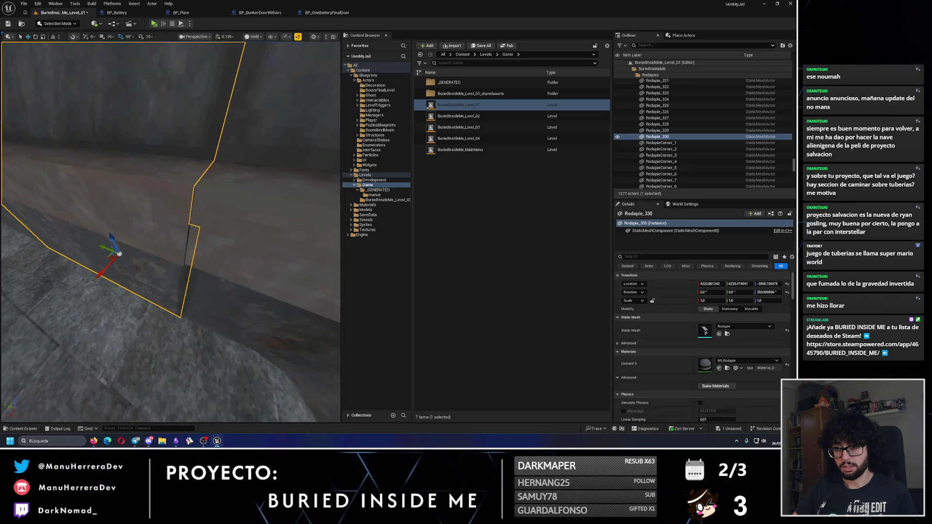
pyautogui.moveTo(247, 295); pyautogui.dragTo(247, 295)
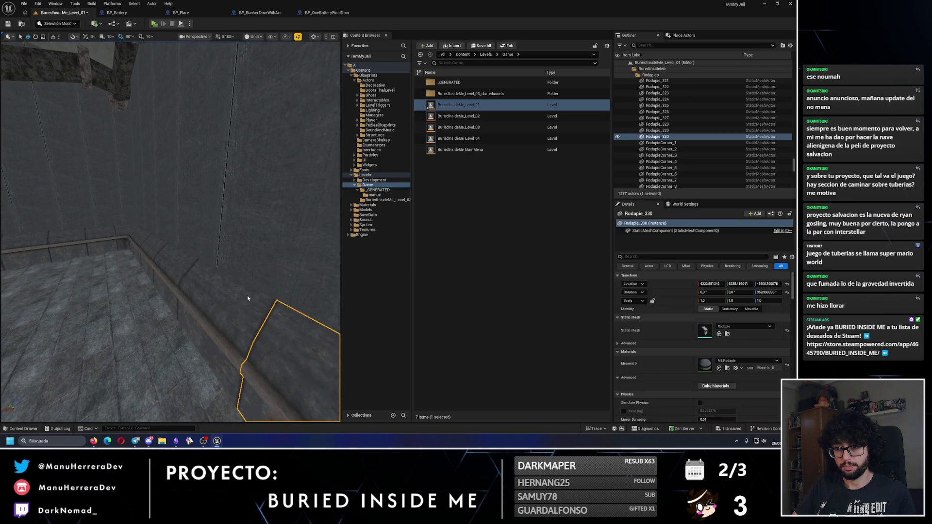
pyautogui.keyDown('ctrl'); pyautogui.click(247, 295); pyautogui.keyUp('ctrl')
pyautogui.moveTo(143, 247); pyautogui.dragTo(170, 233)
pyautogui.click(143, 247)
pyautogui.click(170, 233)
pyautogui.hotkey('alt', 'p')
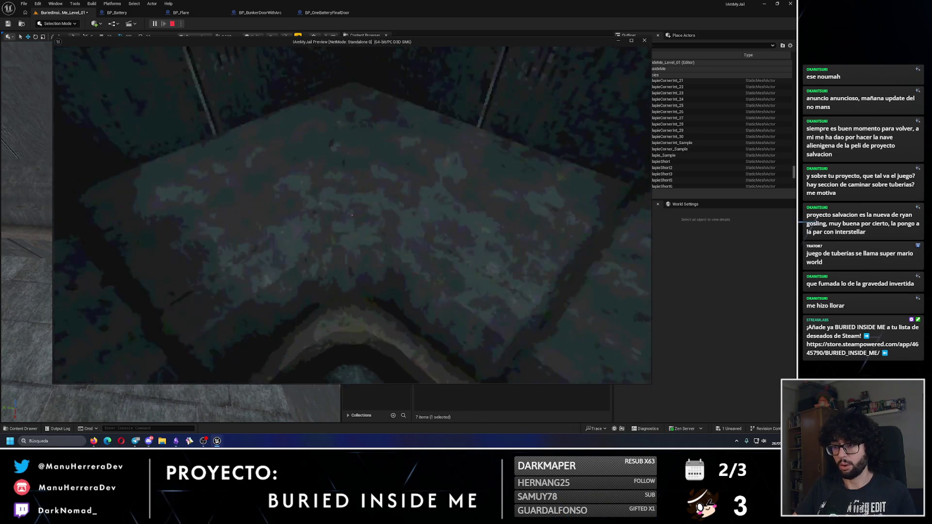
pyautogui.hotkey('shift', 'w')
pyautogui.press('f')
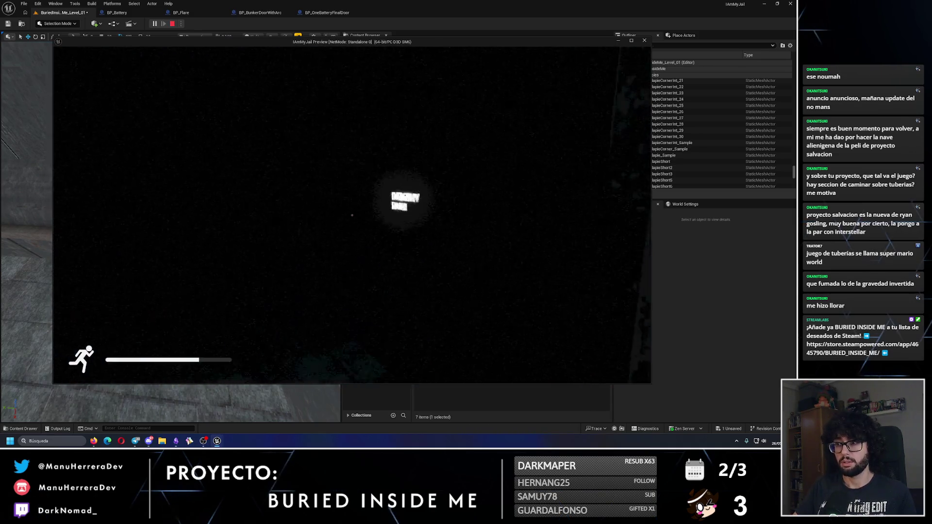
pyautogui.click(352, 215)
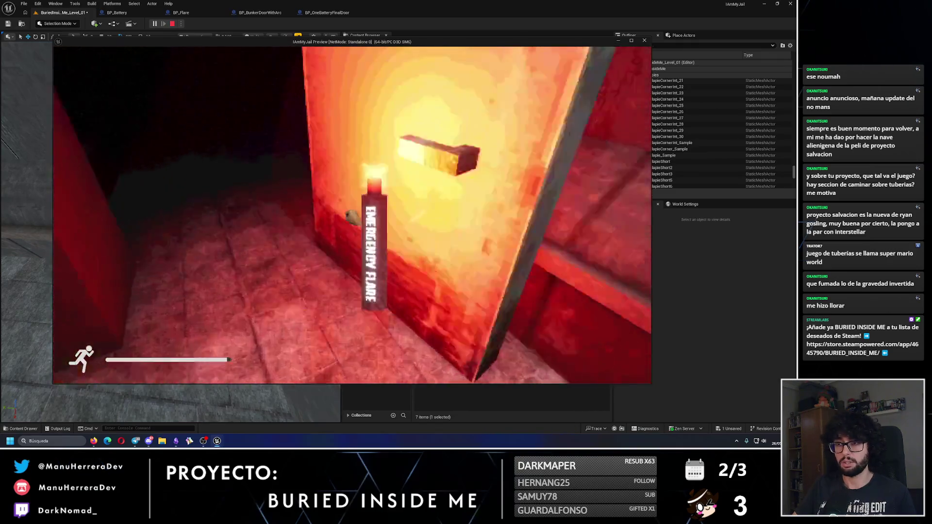
pyautogui.hotkey('alt', 'Tab')
pyautogui.press('Escape')
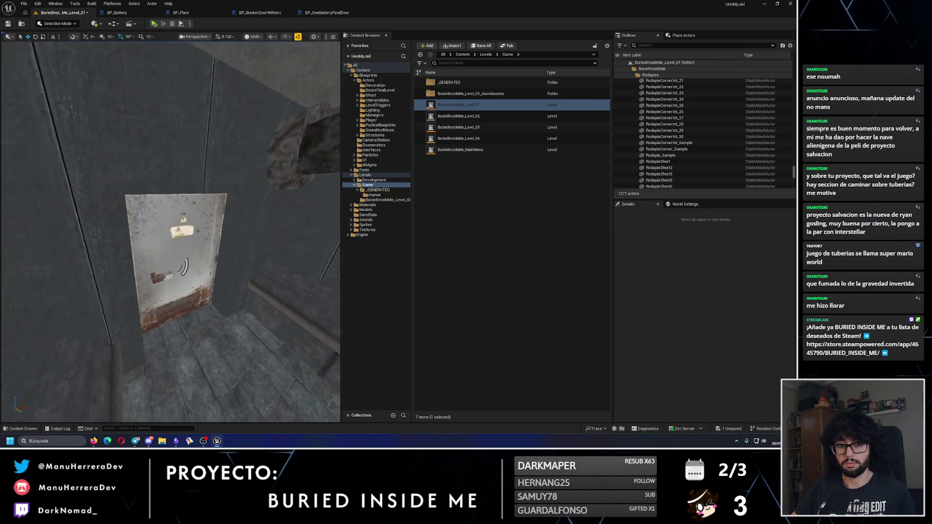
# - Select baseboard Rodapie_92, then add RodapieShort28 and neighbouring wall pieces to the selection
pyautogui.click(127, 237)
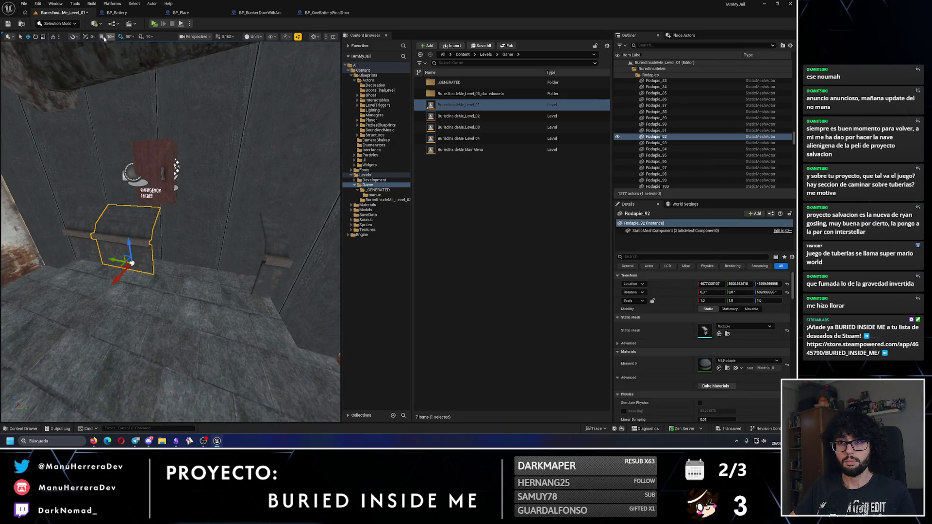
pyautogui.scroll(2, 124, 238)
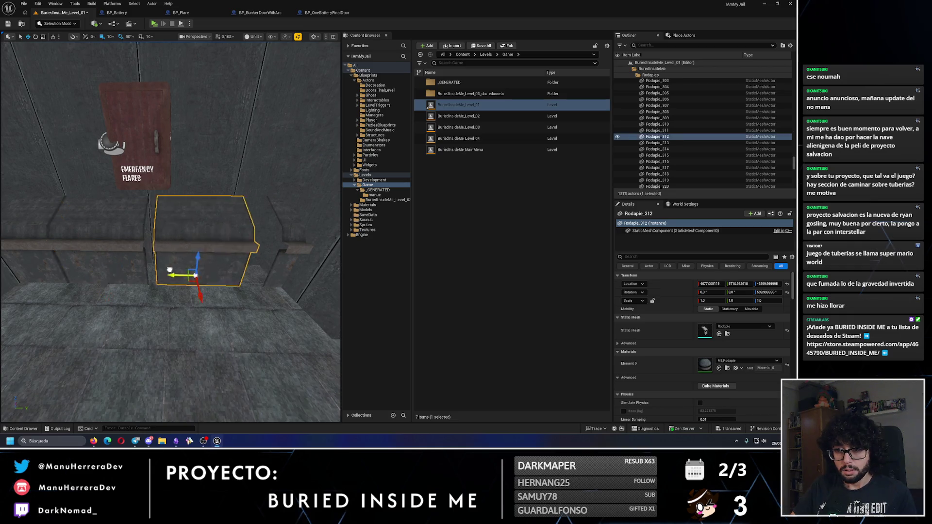
pyautogui.moveTo(138, 291); pyautogui.dragTo(87, 292)
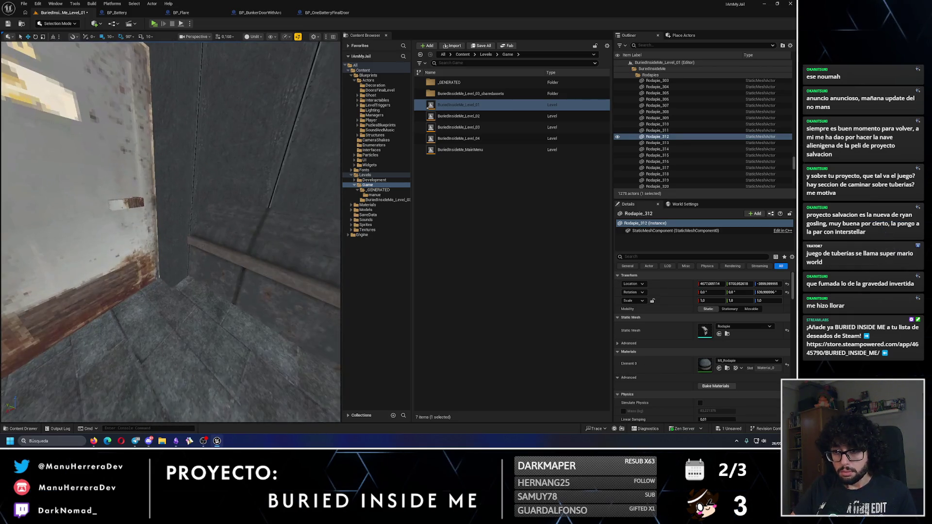
pyautogui.press('f')
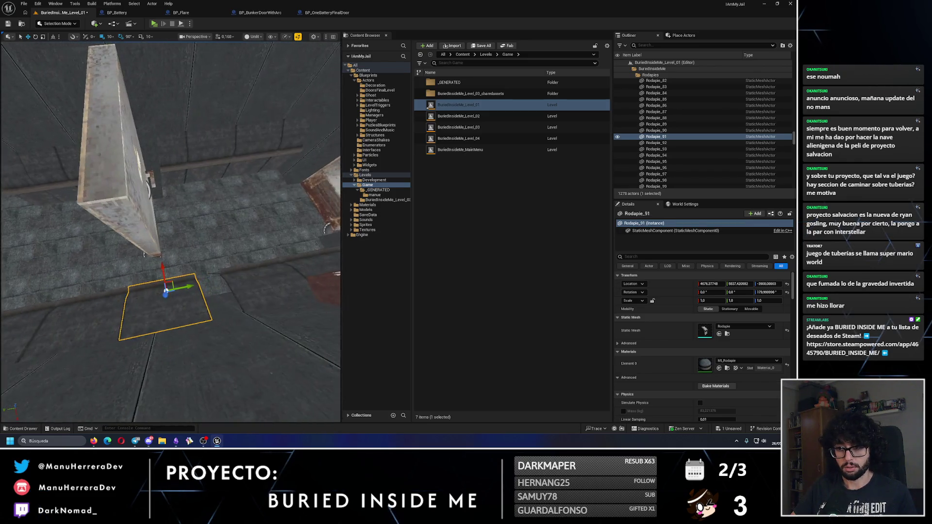
pyautogui.scroll(3, 154, 308)
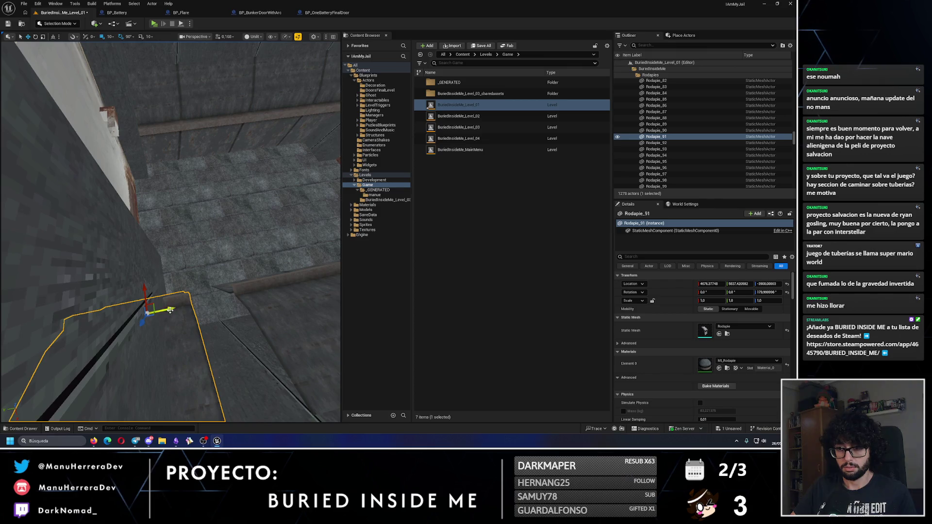
pyautogui.moveTo(198, 302)
pyautogui.mouseDown()
pyautogui.moveTo(114, 289)
pyautogui.moveTo(124, 292)
pyautogui.mouseUp()
pyautogui.moveTo(209, 285)
pyautogui.mouseDown()
pyautogui.moveTo(203, 312)
pyautogui.moveTo(240, 327)
pyautogui.moveTo(168, 258)
pyautogui.moveTo(197, 270)
pyautogui.mouseUp()
pyautogui.keyDown('ctrl'); pyautogui.click(240, 327); pyautogui.keyUp('ctrl')
pyautogui.keyDown('ctrl'); pyautogui.click(156, 240); pyautogui.keyUp('ctrl')
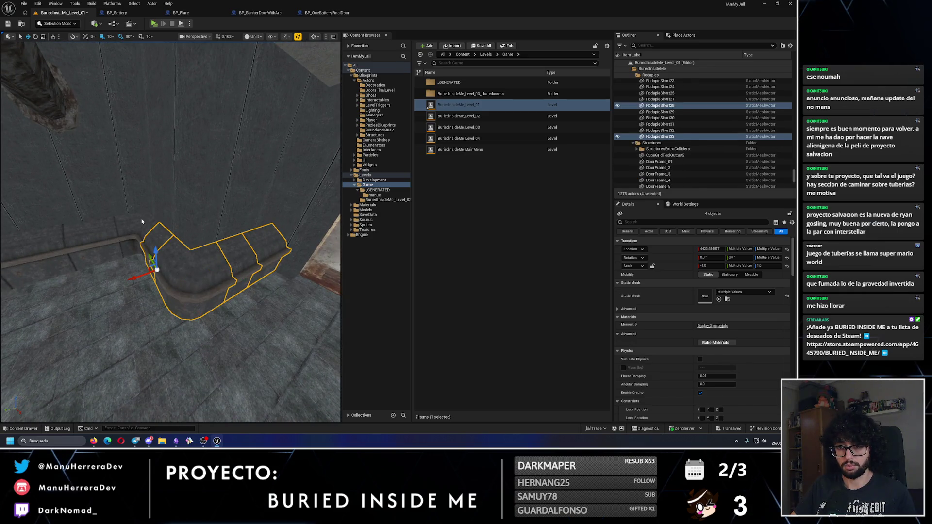
pyautogui.moveTo(156, 240); pyautogui.dragTo(191, 221)
# - Add Rodapie_327, Rodapie_322, Rodapie_318, Rodapie_319 and the short baseboard pieces to the selection
pyautogui.keyDown('ctrl'); pyautogui.click(94, 224); pyautogui.keyUp('ctrl')
pyautogui.moveTo(94, 223)
pyautogui.mouseDown()
pyautogui.moveTo(114, 232)
pyautogui.moveTo(116, 213)
pyautogui.moveTo(170, 216)
pyautogui.mouseUp()
pyautogui.keyDown('ctrl'); pyautogui.click(126, 214); pyautogui.keyUp('ctrl')
pyautogui.keyDown('ctrl'); pyautogui.click(110, 213); pyautogui.keyUp('ctrl')
pyautogui.keyDown('ctrl'); pyautogui.click(111, 212); pyautogui.keyUp('ctrl')
pyautogui.keyDown('ctrl'); pyautogui.click(194, 223); pyautogui.keyUp('ctrl')
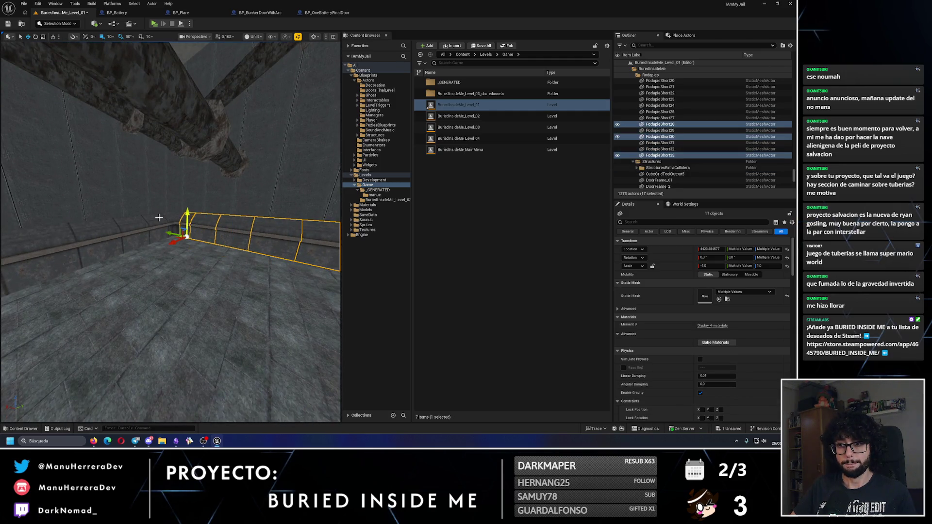
pyautogui.keyDown('ctrl'); pyautogui.click(136, 225); pyautogui.keyUp('ctrl')
pyautogui.keyDown('ctrl'); pyautogui.click(175, 221); pyautogui.keyUp('ctrl')
pyautogui.moveTo(175, 221)
pyautogui.mouseDown()
pyautogui.moveTo(164, 223)
pyautogui.moveTo(239, 228)
pyautogui.moveTo(184, 232)
pyautogui.mouseUp()
pyautogui.keyDown('ctrl'); pyautogui.click(164, 223); pyautogui.keyUp('ctrl')
pyautogui.keyDown('ctrl'); pyautogui.click(165, 222); pyautogui.keyUp('ctrl')
pyautogui.keyDown('ctrl'); pyautogui.click(239, 227); pyautogui.keyUp('ctrl')
# - Add the corner pieces and Rodapie_90 to complete the 29 baseboards, then save level 01
pyautogui.keyDown('ctrl'); pyautogui.click(199, 231); pyautogui.keyUp('ctrl')
pyautogui.keyDown('ctrl'); pyautogui.click(200, 230); pyautogui.keyUp('ctrl')
pyautogui.moveTo(212, 286)
pyautogui.mouseDown()
pyautogui.moveTo(248, 306)
pyautogui.moveTo(286, 280)
pyautogui.moveTo(146, 242)
pyautogui.mouseUp()
pyautogui.keyDown('ctrl'); pyautogui.click(247, 306); pyautogui.keyUp('ctrl')
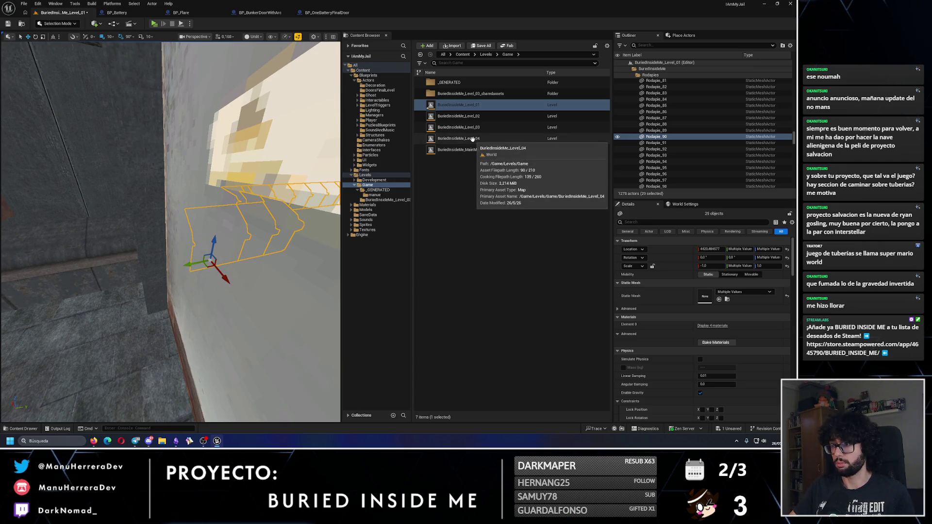
pyautogui.click(7, 25)
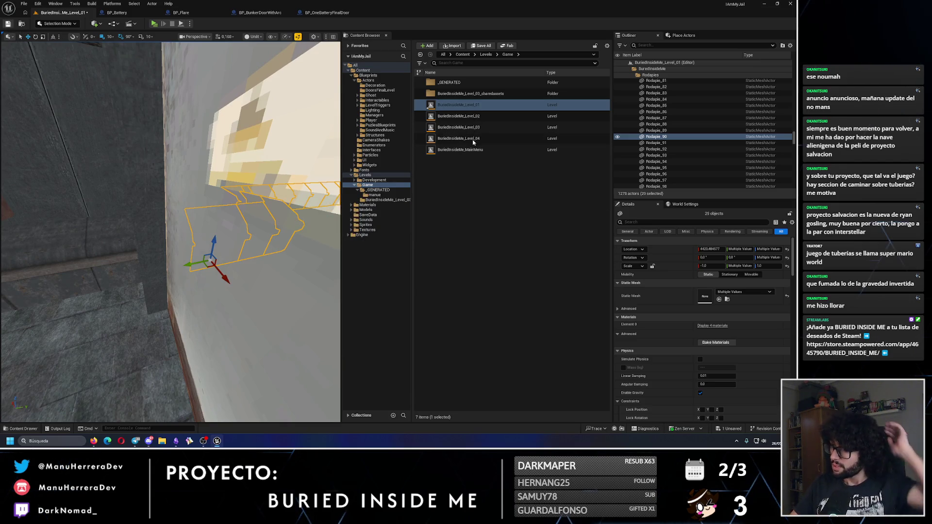
# - Open BuriedInsideMe_Level_04 and paste the 29 baseboard pieces into it
pyautogui.doubleClick(470, 140)
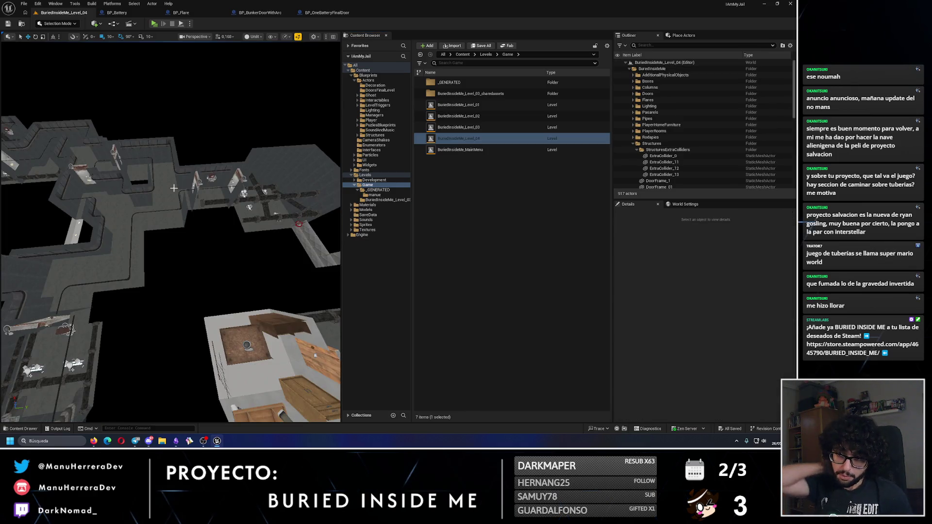
pyautogui.hotkey('ctrl', 'v')
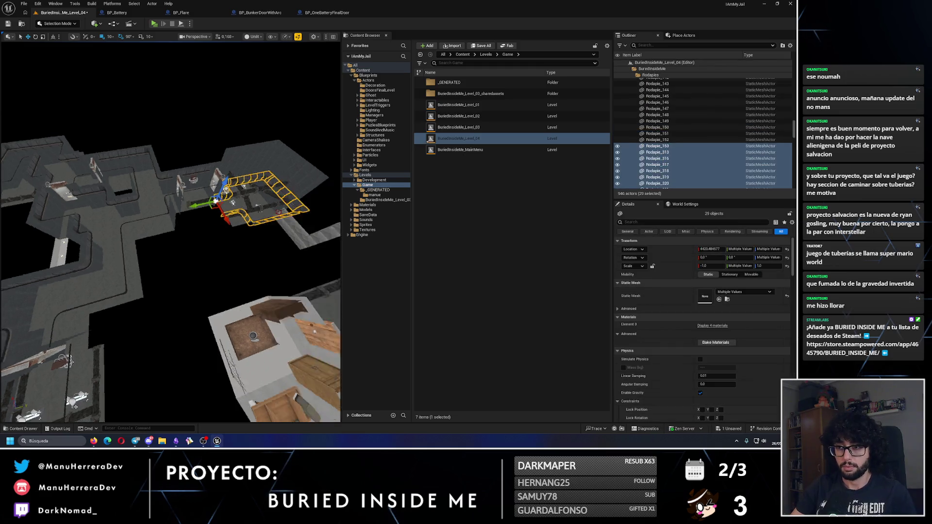
pyautogui.press('f')
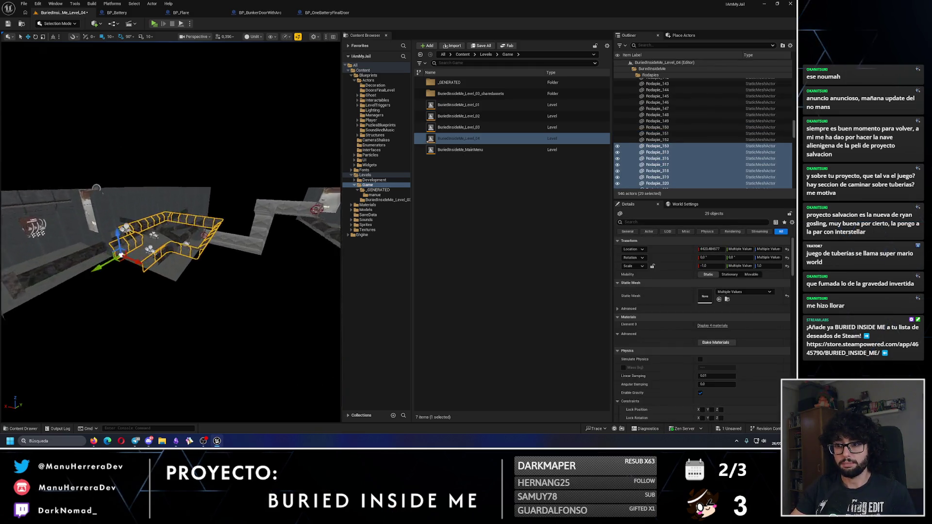
pyautogui.press('w')
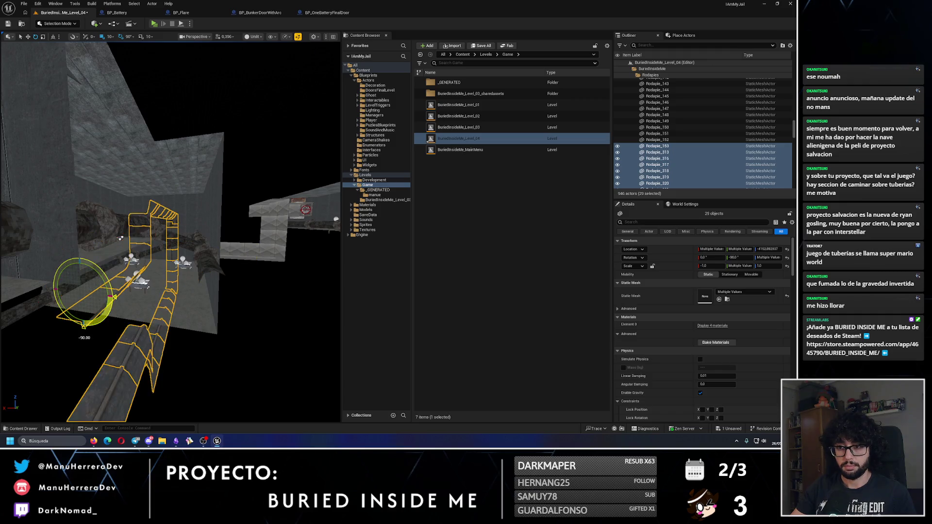
pyautogui.moveTo(94, 219)
pyautogui.mouseDown()
pyautogui.moveTo(97, 209)
pyautogui.moveTo(94, 218)
pyautogui.mouseUp()
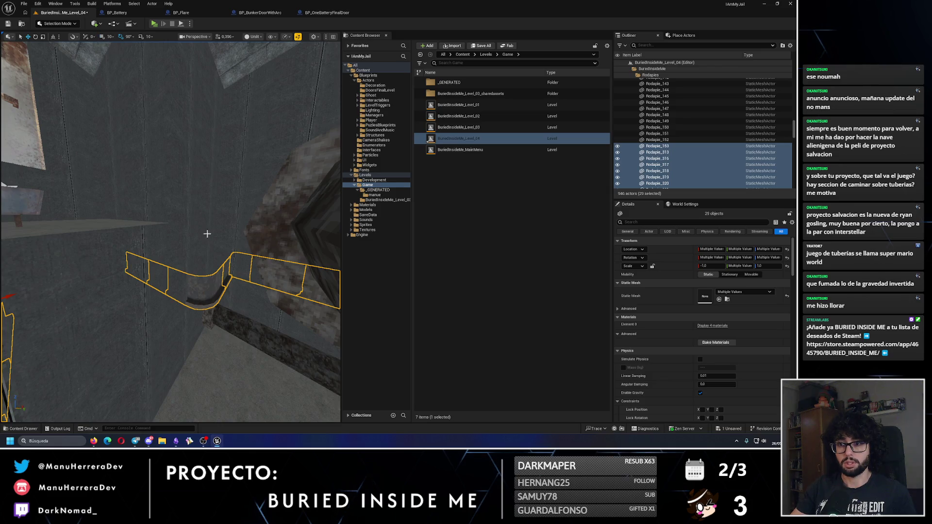
# - Nudge the pasted baseboard rails slightly left and upward into place
pyautogui.moveTo(200, 243); pyautogui.dragTo(235, 116)
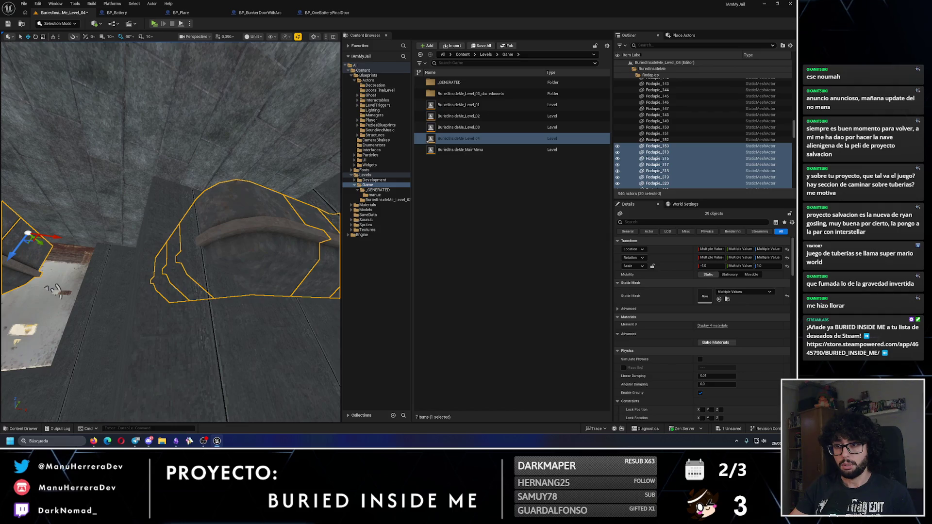
pyautogui.moveTo(164, 183)
pyautogui.mouseDown()
pyautogui.moveTo(229, 200)
pyautogui.moveTo(194, 228)
pyautogui.moveTo(195, 181)
pyautogui.mouseUp()
pyautogui.moveTo(184, 148); pyautogui.dragTo(184, 156)
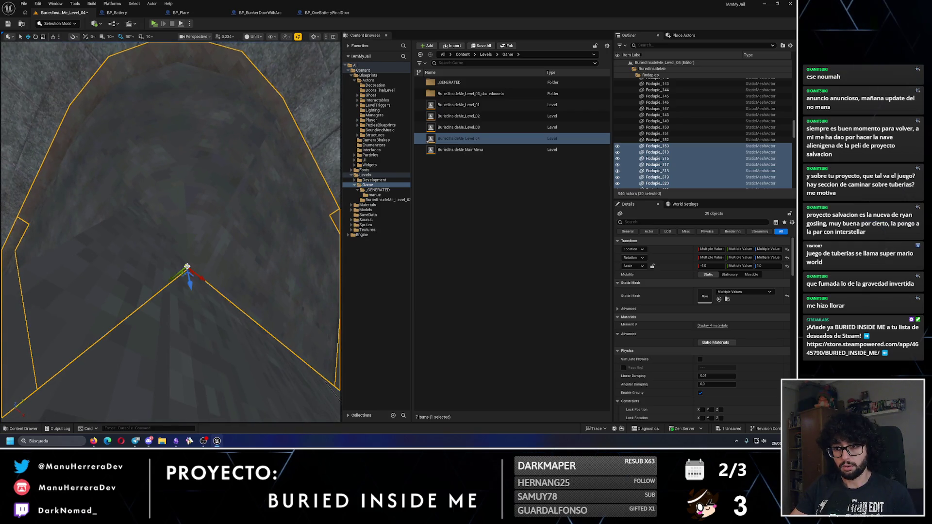
pyautogui.moveTo(204, 276); pyautogui.dragTo(129, 241)
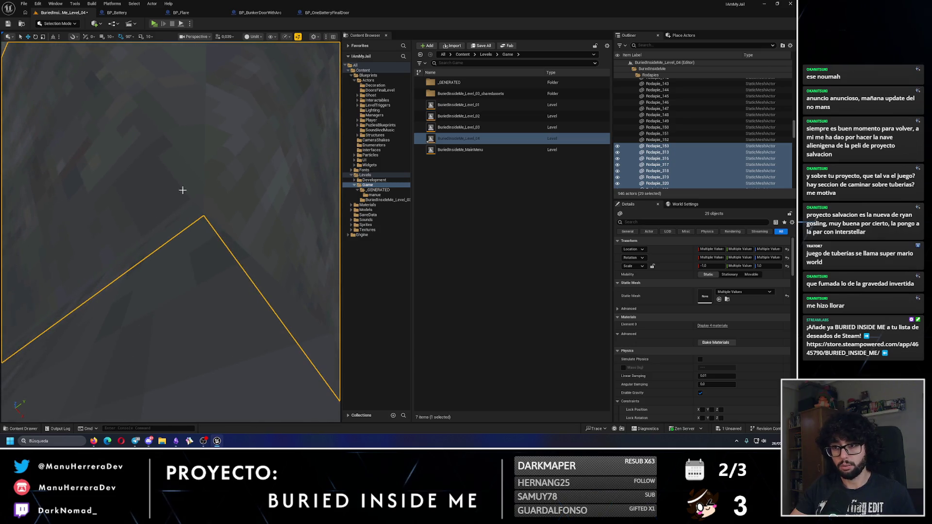
pyautogui.moveTo(193, 194); pyautogui.dragTo(193, 194)
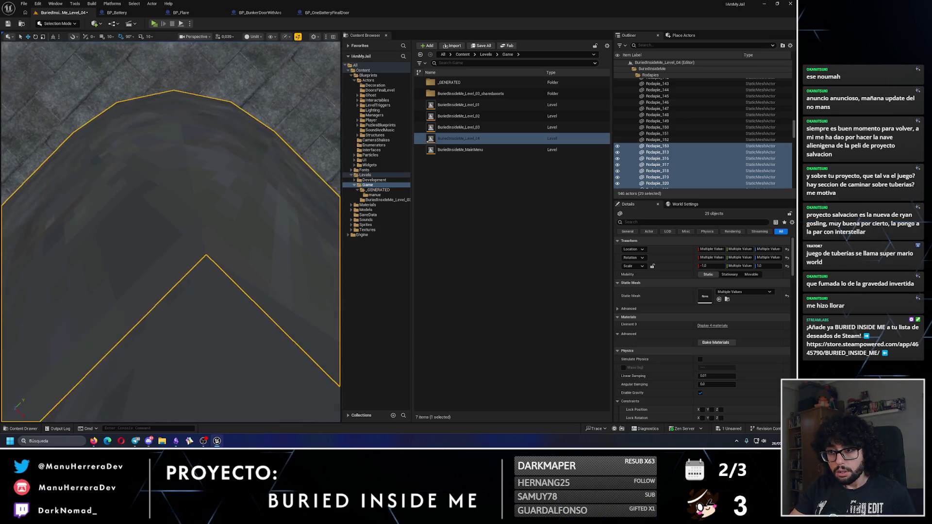
pyautogui.moveTo(117, 237); pyautogui.dragTo(117, 236)
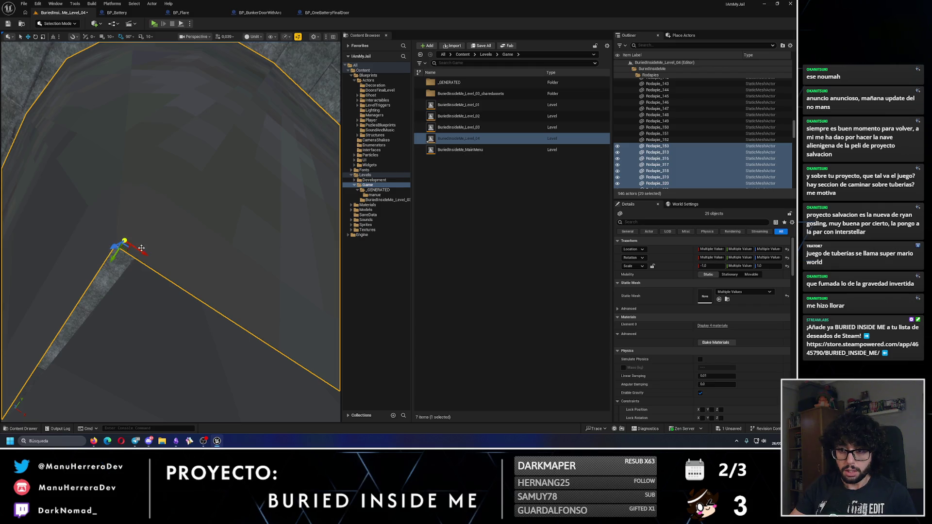
pyautogui.moveTo(162, 261); pyautogui.dragTo(163, 261)
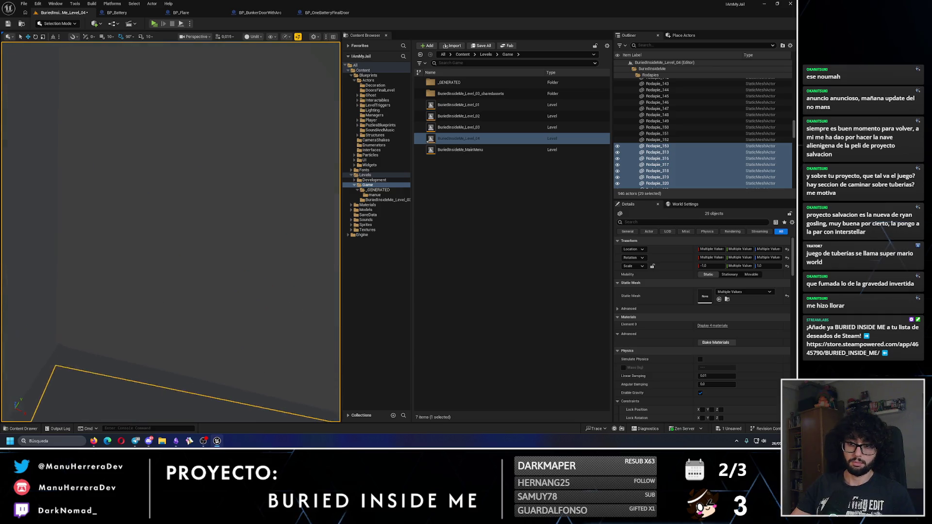
pyautogui.moveTo(163, 261); pyautogui.dragTo(168, 265)
# - Switch to Lit shading, run a quick playtest, then select only RodapieShort33
pyautogui.hotkey('alt', '4')
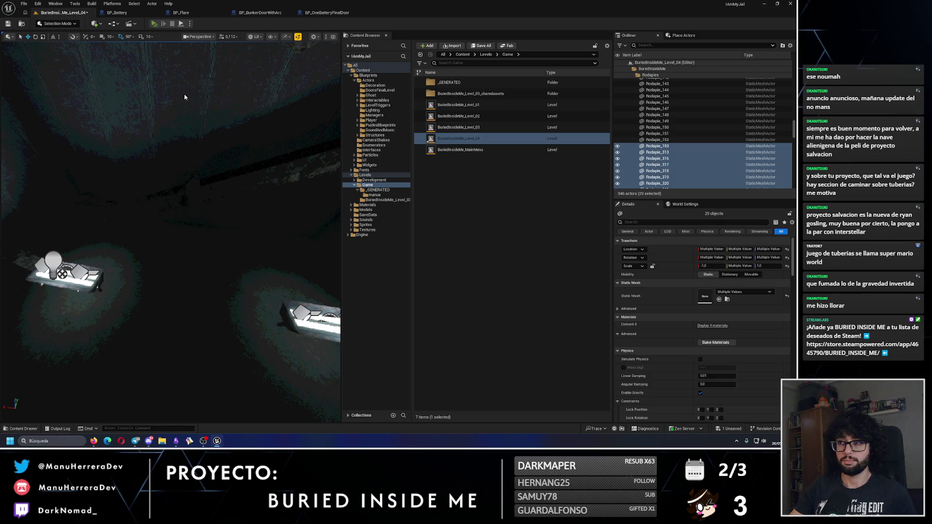
pyautogui.hotkey('alt', 'p')
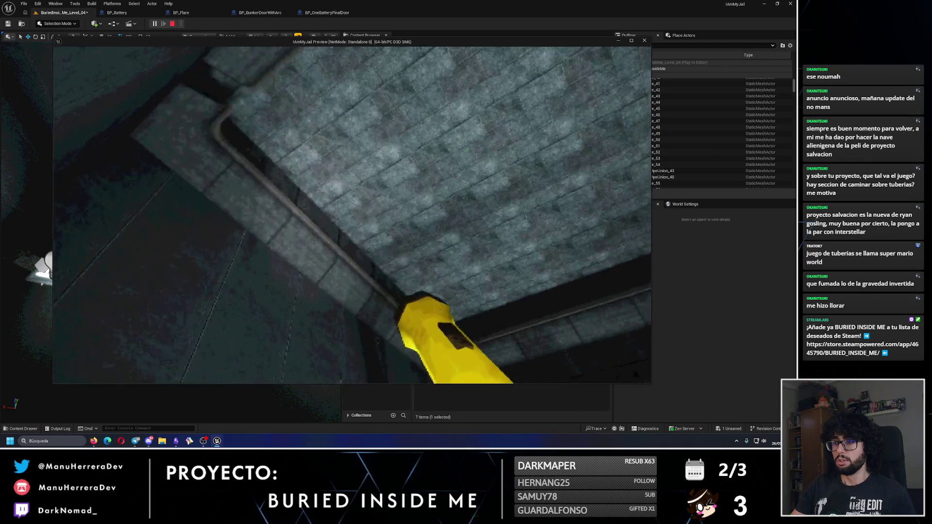
pyautogui.press('Escape')
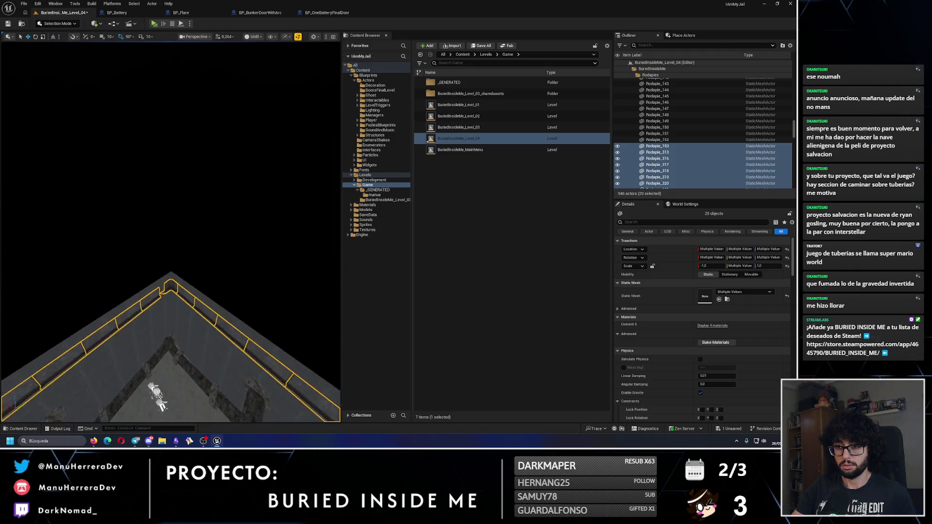
pyautogui.scroll(10, 146, 187)
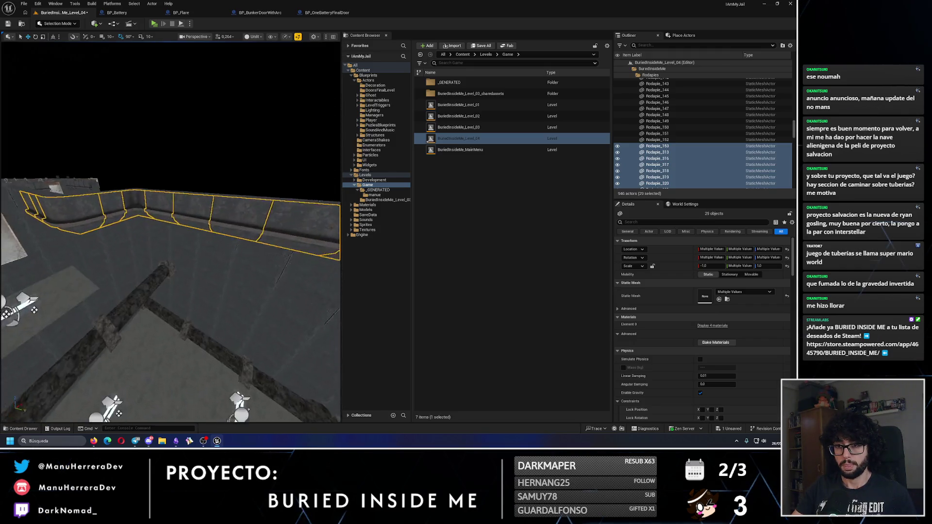
pyautogui.click(14, 343)
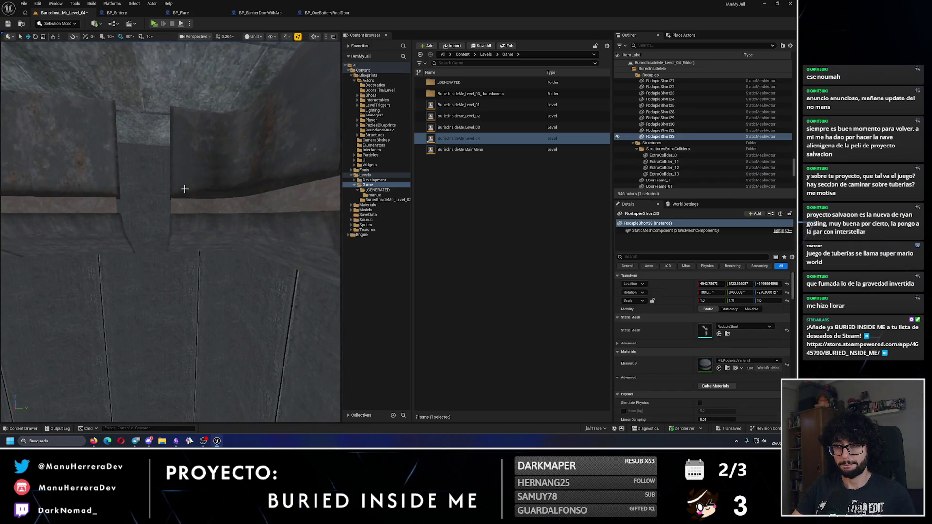
# - Select RodapieCornerInt_29, then save level 04 while switching to BuriedInsideMe_Level_02
pyautogui.click(184, 189)
pyautogui.scroll(3, 274, 418)
pyautogui.moveTo(318, 416)
pyautogui.mouseDown()
pyautogui.moveTo(281, 406)
pyautogui.moveTo(262, 376)
pyautogui.moveTo(184, 189)
pyautogui.mouseUp()
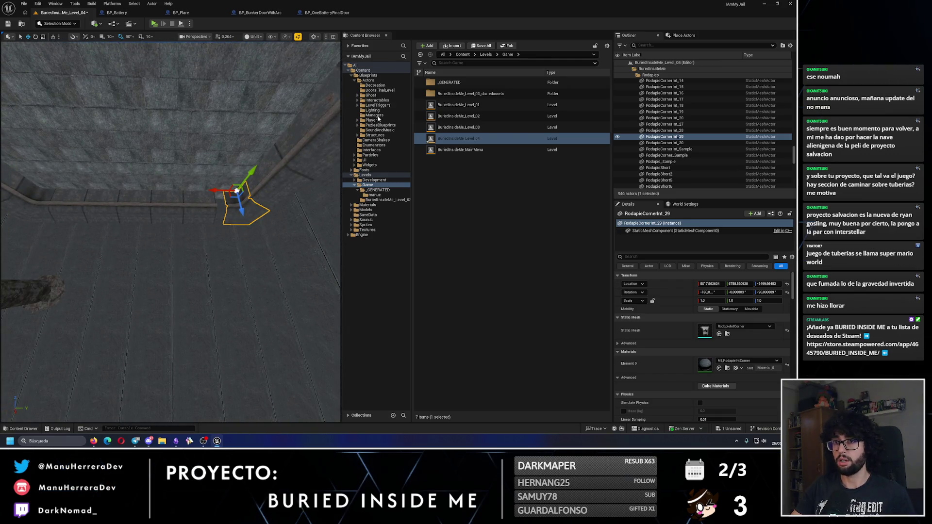
pyautogui.doubleClick(469, 113)
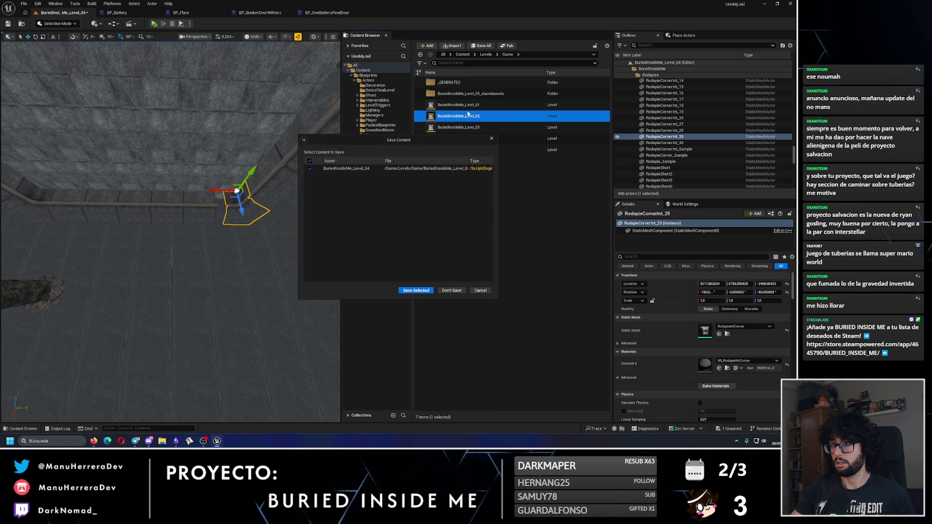
pyautogui.click(416, 291)
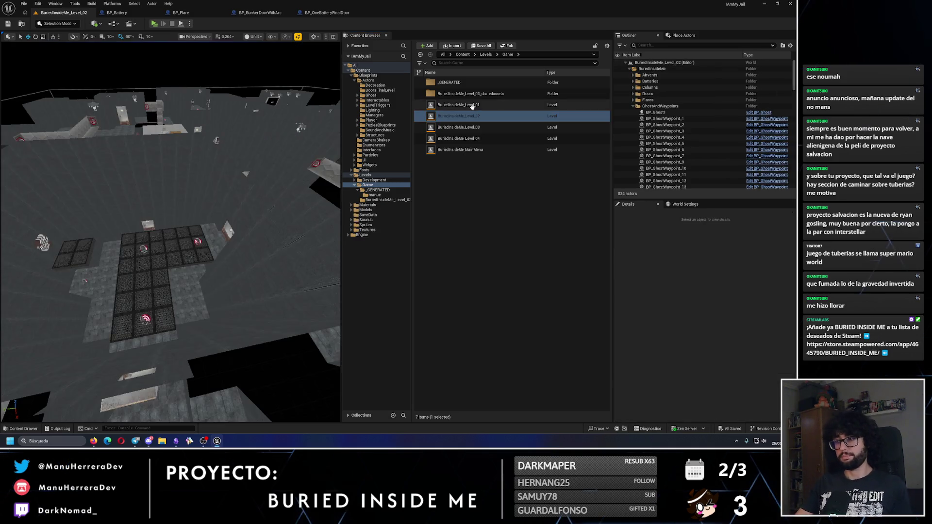
# - Open BuriedInsideMe_Level_01, inspect RodapieShort31, and reopen BuriedInsideMe_Level_04
pyautogui.doubleClick(473, 106)
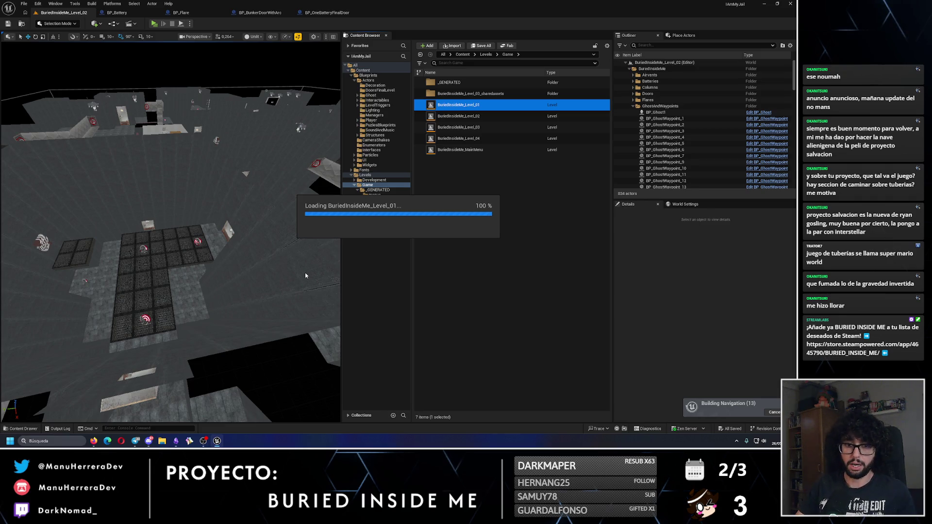
pyautogui.moveTo(170, 233)
pyautogui.mouseDown()
pyautogui.moveTo(170, 311)
pyautogui.moveTo(170, 234)
pyautogui.moveTo(183, 252)
pyautogui.moveTo(145, 233)
pyautogui.mouseUp()
pyautogui.scroll(1, 170, 271)
pyautogui.click(170, 243)
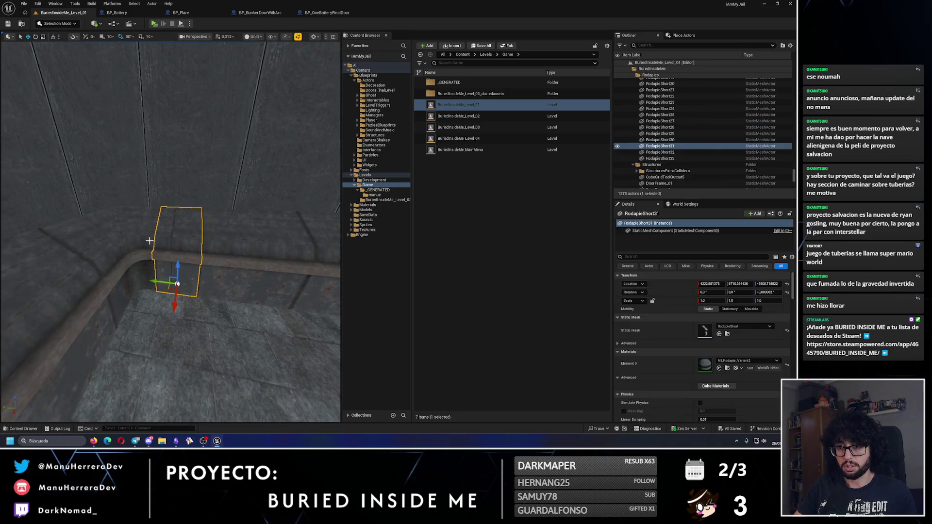
pyautogui.doubleClick(474, 139)
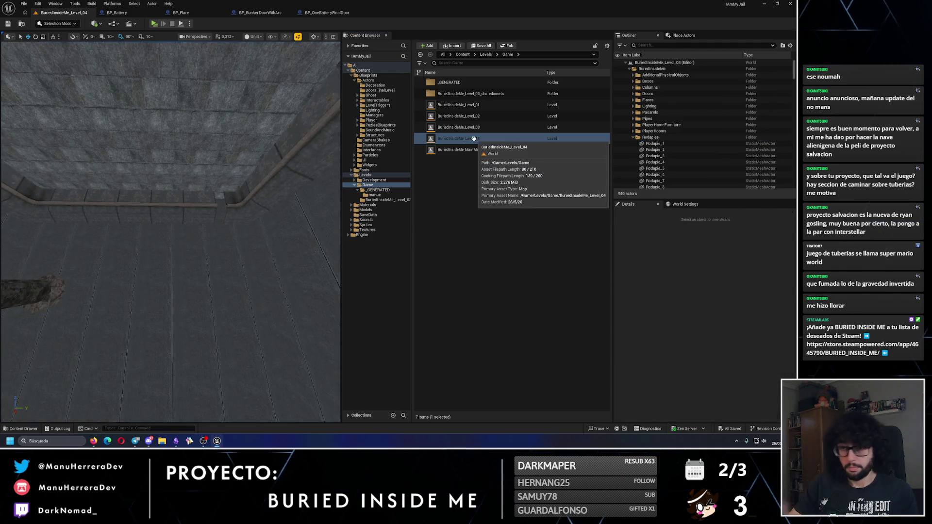
# - Select RodapieShort31, flip it 180° about X, and raise it toward the ceiling
pyautogui.click(267, 165)
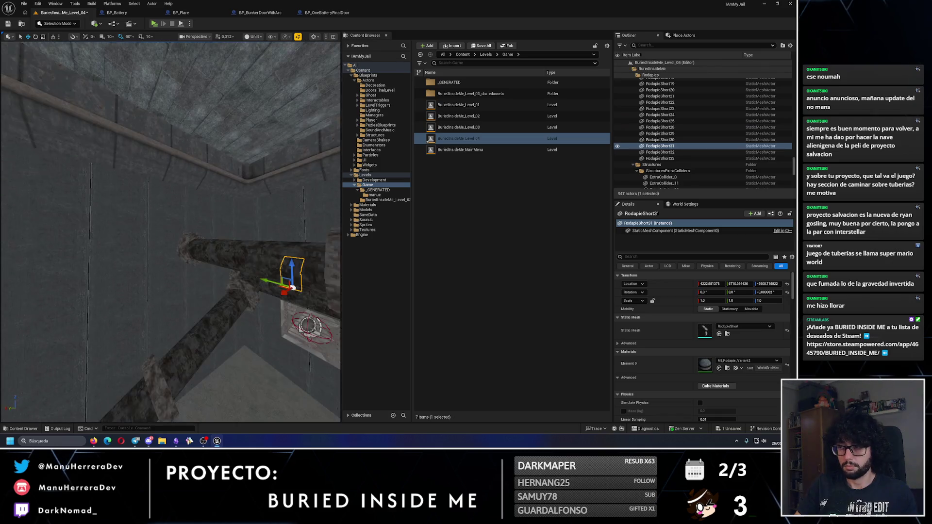
pyautogui.moveTo(153, 197); pyautogui.dragTo(196, 248)
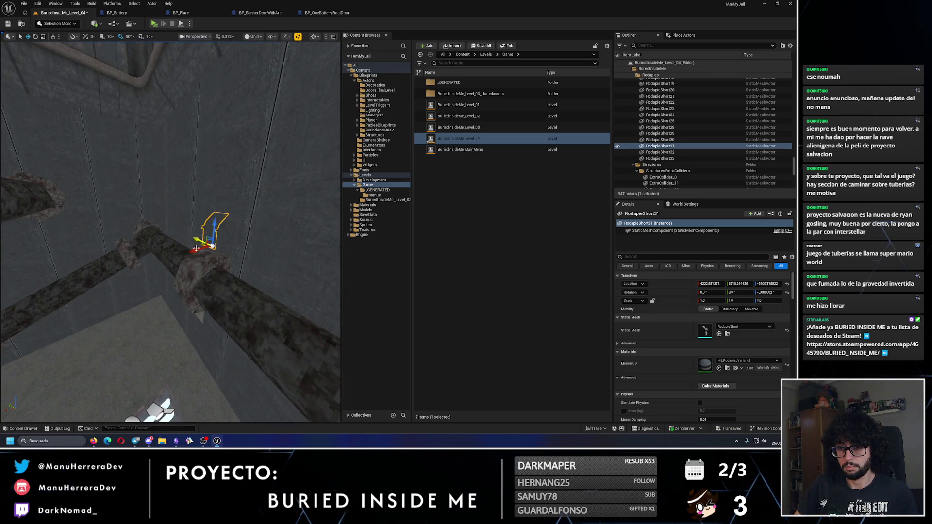
pyautogui.moveTo(52, 281)
pyautogui.mouseDown()
pyautogui.moveTo(71, 325)
pyautogui.moveTo(97, 283)
pyautogui.mouseUp()
pyautogui.press('w')
pyautogui.moveTo(237, 339)
pyautogui.mouseDown()
pyautogui.moveTo(221, 167)
pyautogui.moveTo(235, 206)
pyautogui.mouseUp()
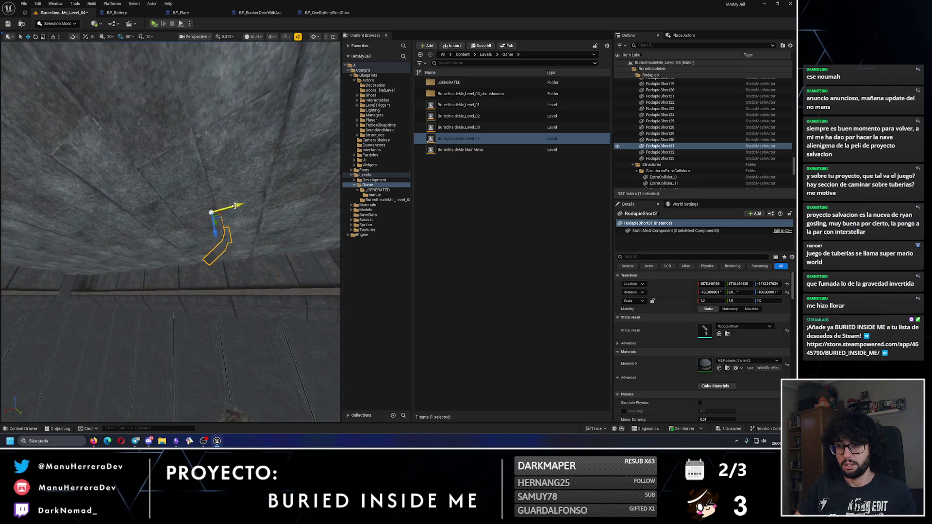
# - Raise the baseboard slightly more and slide it along Y against the upper wall
pyautogui.moveTo(69, 236); pyautogui.dragTo(85, 229)
pyautogui.moveTo(178, 234)
pyautogui.mouseDown()
pyautogui.moveTo(193, 181)
pyautogui.moveTo(196, 262)
pyautogui.moveTo(183, 310)
pyautogui.moveTo(207, 267)
pyautogui.moveTo(302, 271)
pyautogui.moveTo(277, 249)
pyautogui.mouseUp()
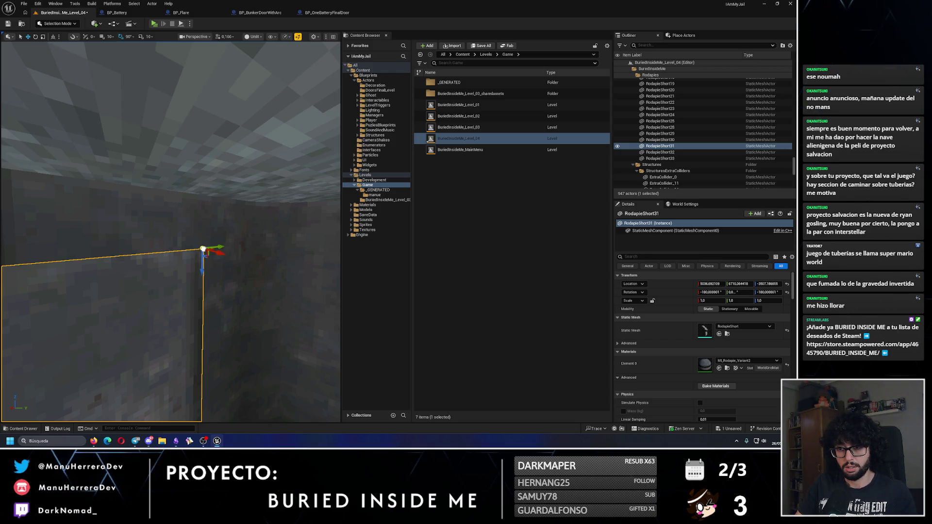
pyautogui.moveTo(209, 255)
pyautogui.mouseDown()
pyautogui.moveTo(228, 270)
pyautogui.moveTo(267, 271)
pyautogui.moveTo(186, 285)
pyautogui.moveTo(152, 235)
pyautogui.mouseUp()
pyautogui.moveTo(191, 213)
pyautogui.mouseDown()
pyautogui.moveTo(184, 142)
pyautogui.moveTo(189, 194)
pyautogui.mouseUp()
pyautogui.press('f')
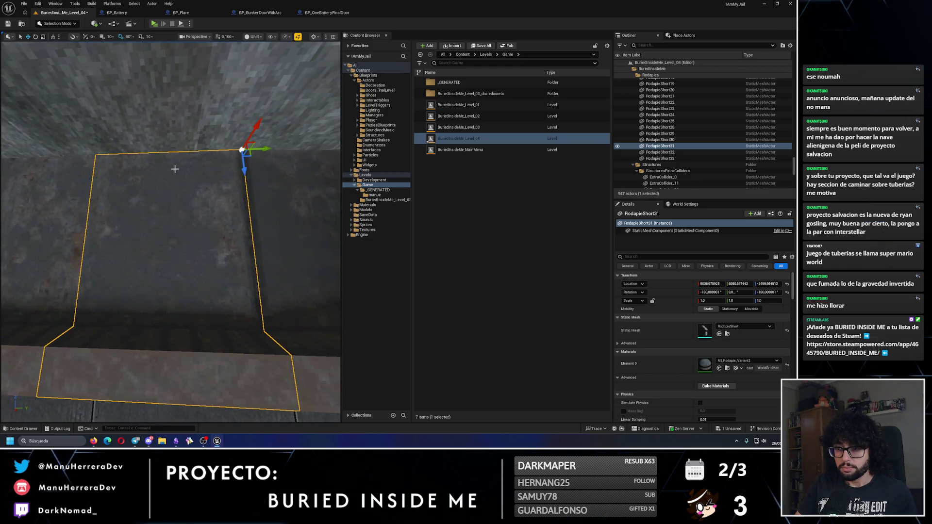
pyautogui.press('f')
pyautogui.moveTo(222, 181)
pyautogui.mouseDown()
pyautogui.moveTo(279, 182)
pyautogui.moveTo(269, 182)
pyautogui.mouseUp()
pyautogui.moveTo(227, 215)
pyautogui.mouseDown()
pyautogui.moveTo(129, 240)
pyautogui.moveTo(52, 90)
pyautogui.moveTo(125, 237)
pyautogui.moveTo(174, 296)
pyautogui.mouseUp()
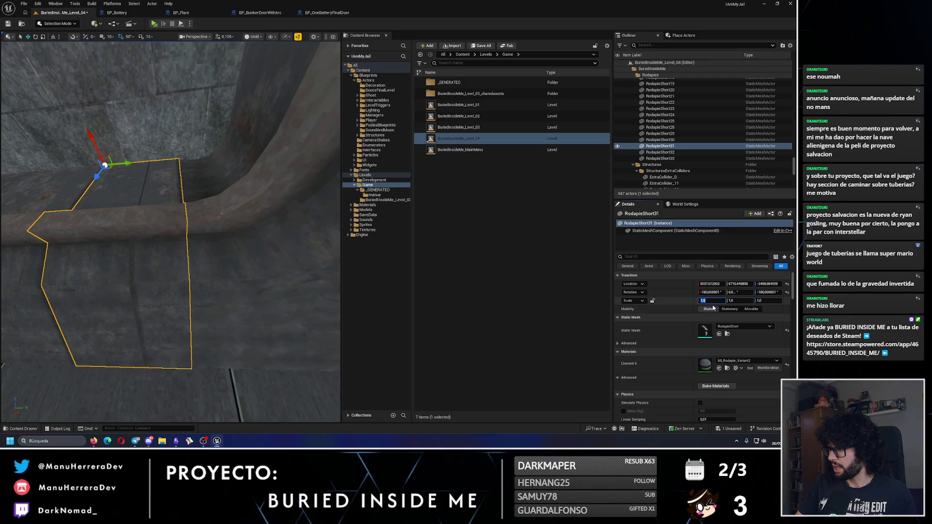
# - Retype the baseboard's Location X in Details, entering 2
pyautogui.click(716, 283)
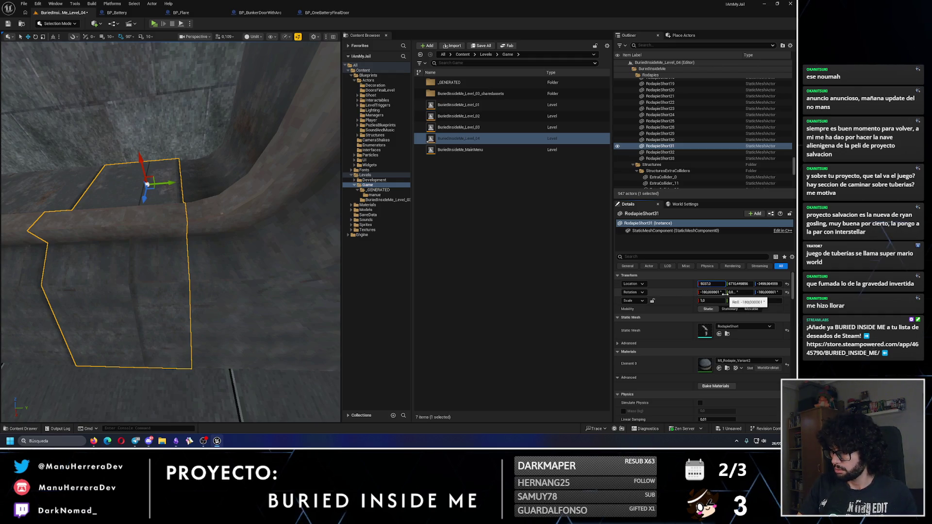
pyautogui.write('2')
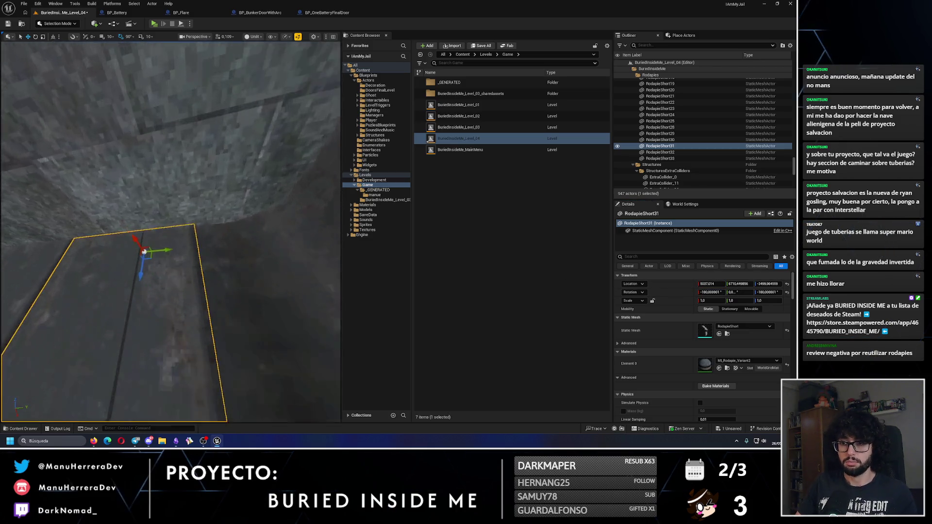
pyautogui.press('Escape')
# - Reposition the view over the room and save the level
pyautogui.press('s')
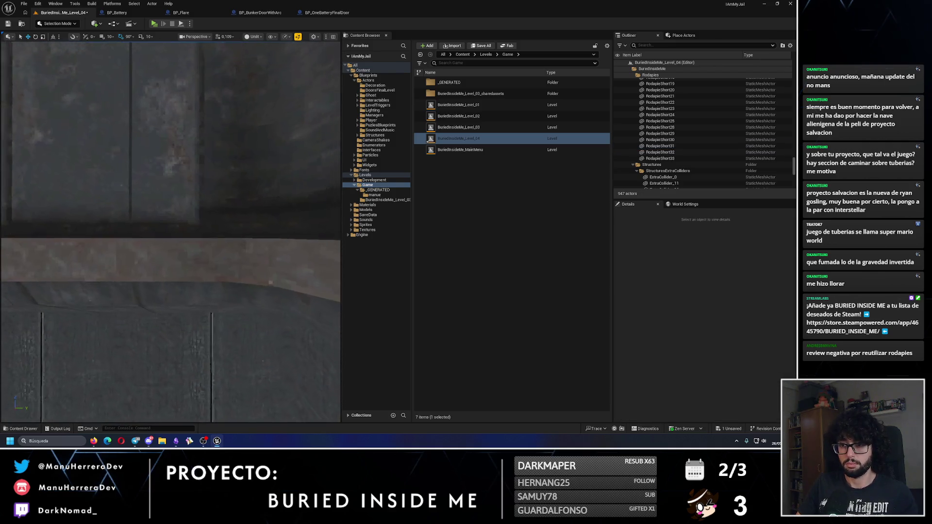
pyautogui.press('w')
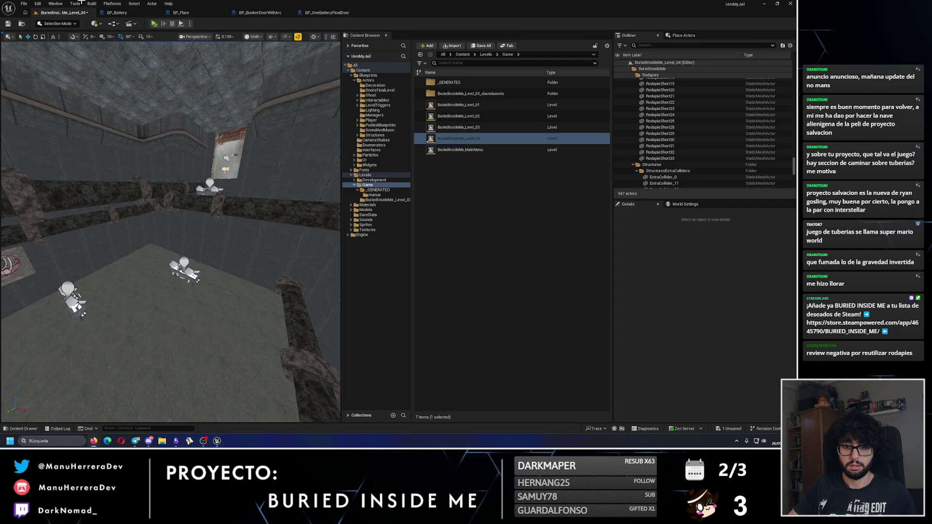
pyautogui.click(9, 24)
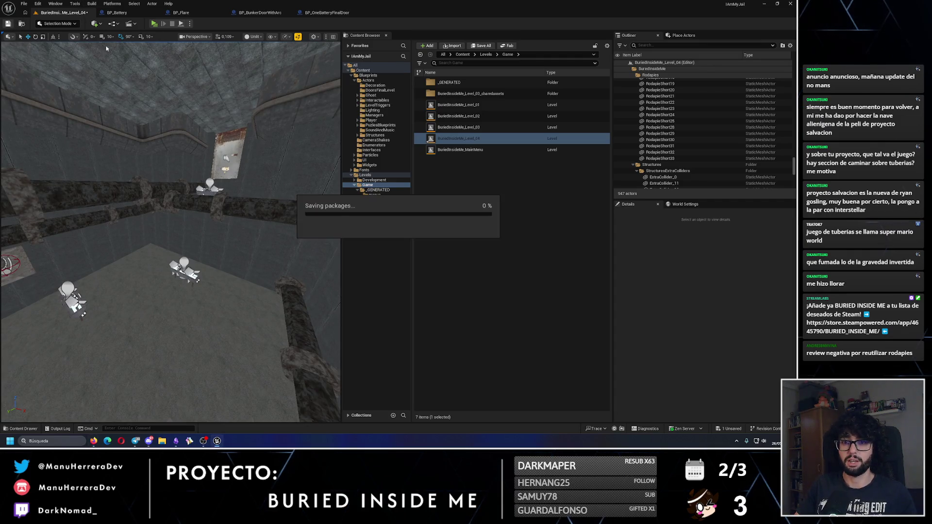
# - Playtest the level, sprinting through the bunker, then stop and return to the editor
pyautogui.click(154, 23)
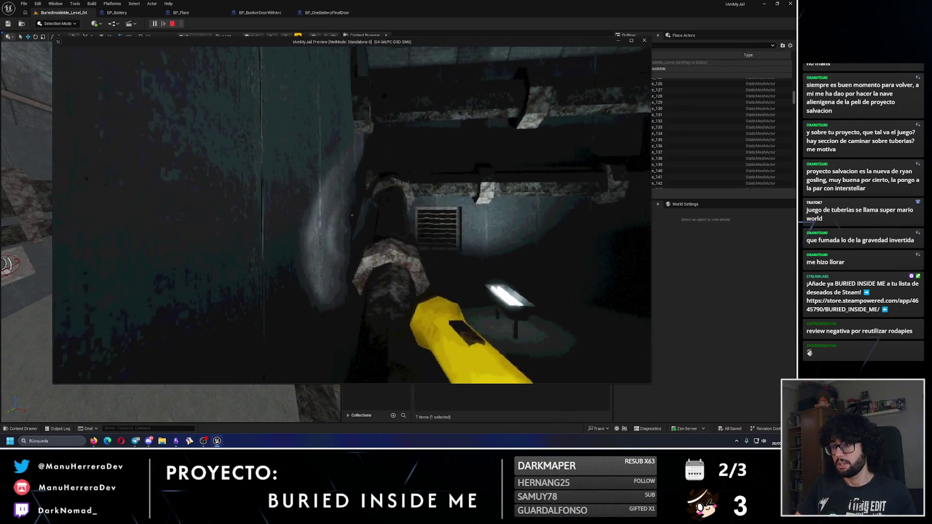
pyautogui.press('shift')
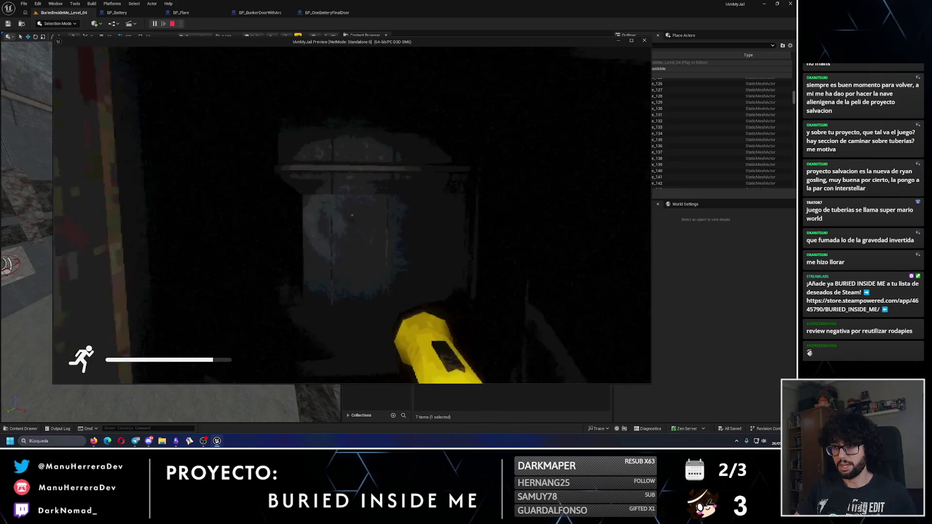
pyautogui.press('Escape')
pyautogui.scroll(2, 135, 187)
# - Select Level_01_02_Structure and duplicate its Level_01_02 mesh as Level_01_02_NoRoofFallDown
pyautogui.press('s')
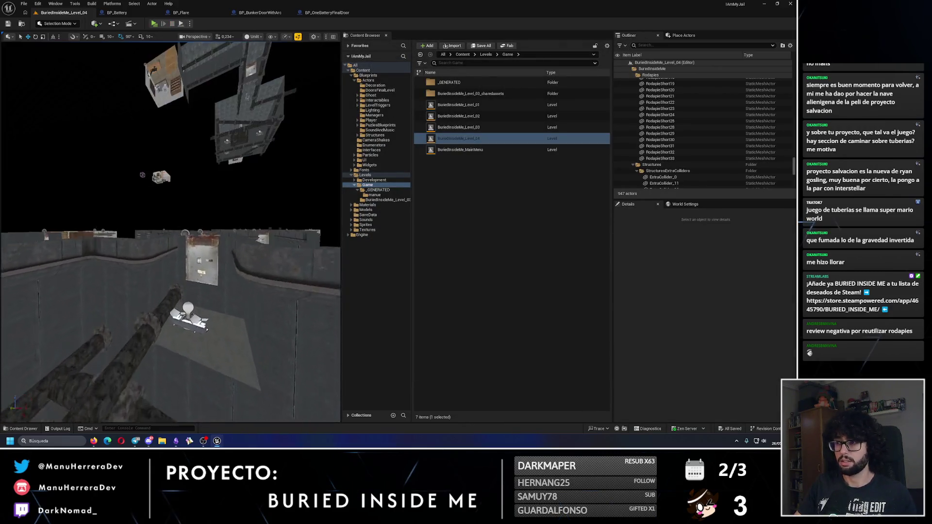
pyautogui.scroll(2, 169, 228)
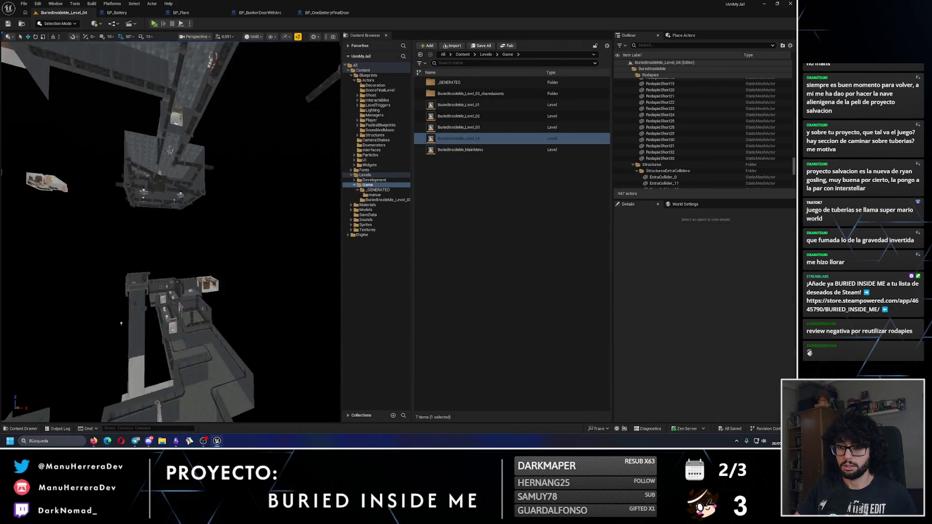
pyautogui.scroll(1, 165, 292)
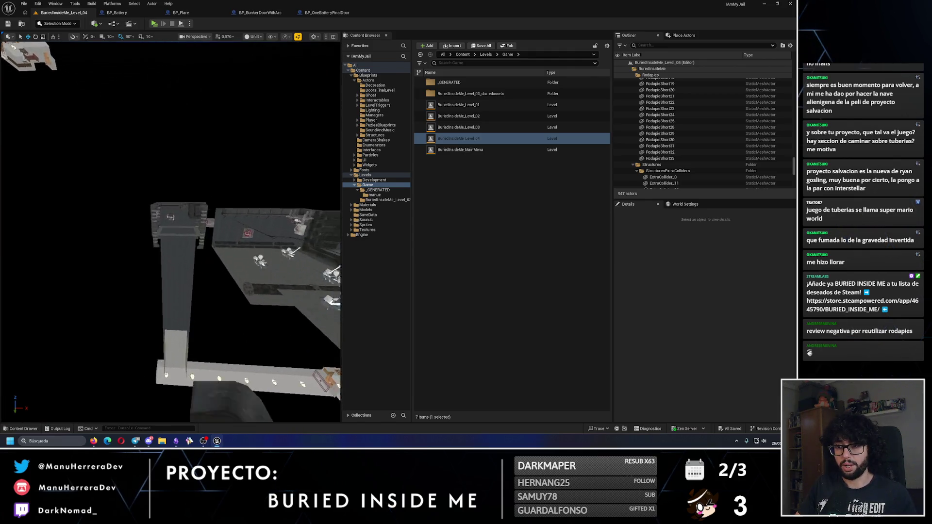
pyautogui.click(235, 291)
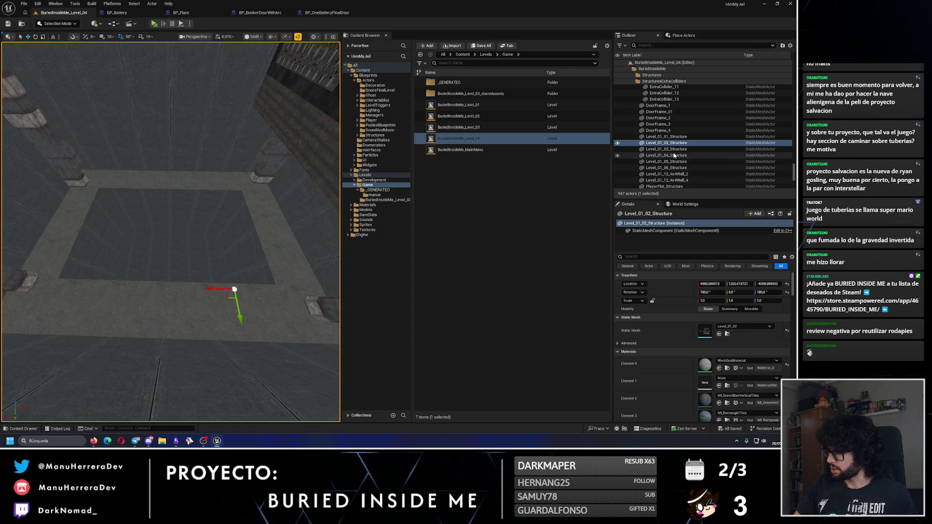
pyautogui.click(727, 334)
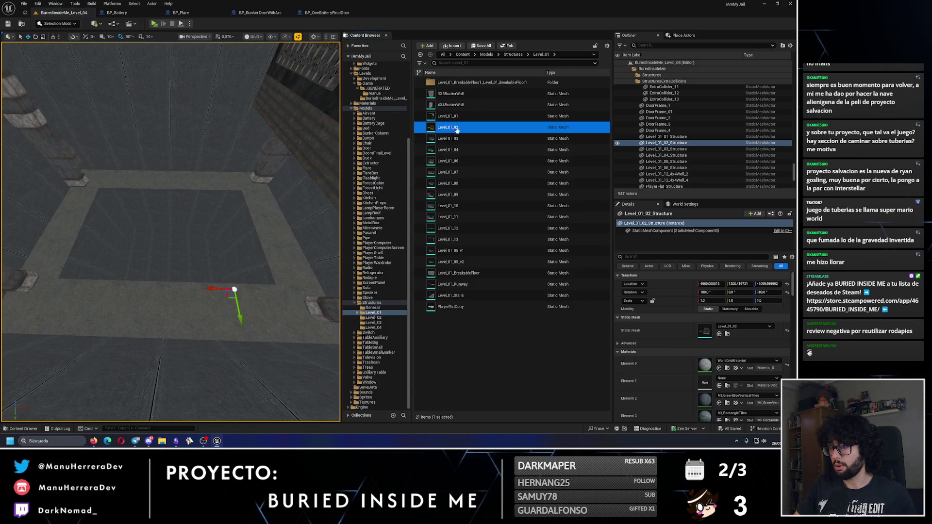
pyautogui.hotkey('ctrl', 'd')
pyautogui.write('Level_01_02_NoRoofFallDown')
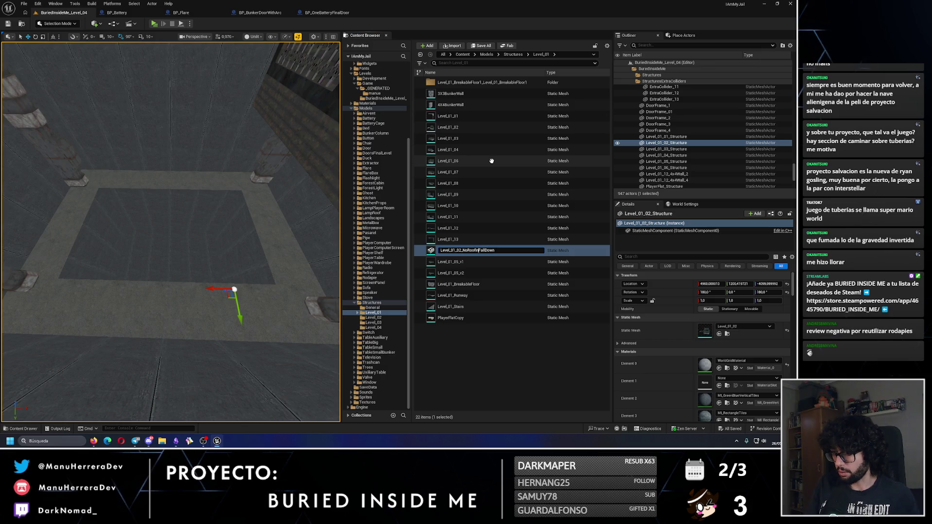
pyautogui.press('Return')
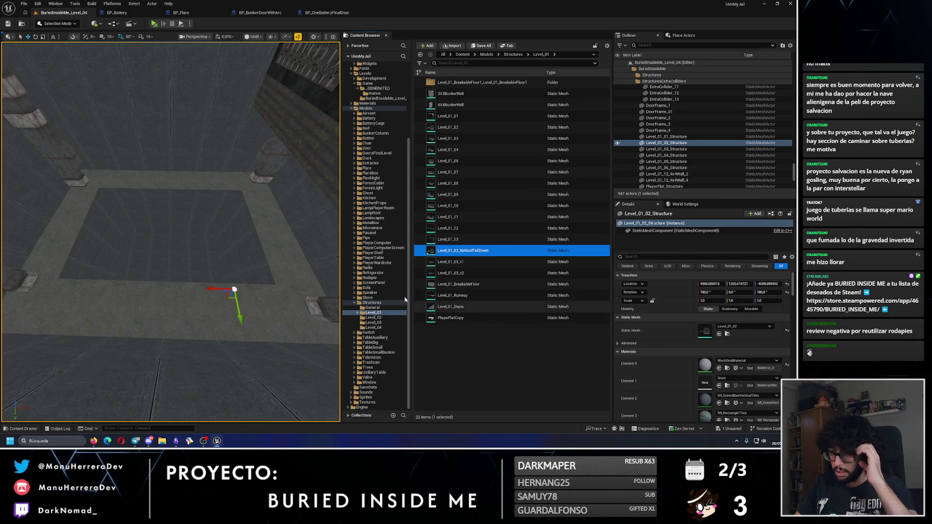
# - Assign Level_01_02_NoRoofFallDown as the structure's Static Mesh in Details
pyautogui.click(743, 327)
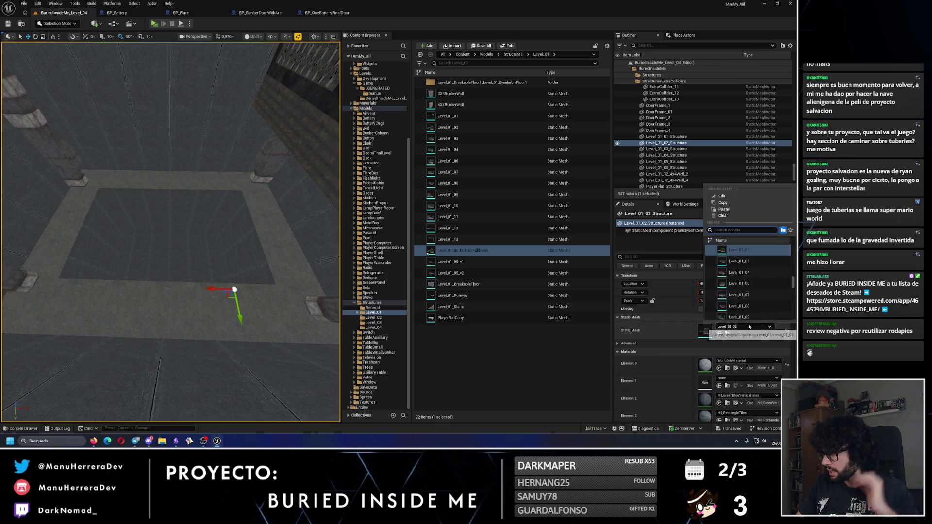
pyautogui.scroll(1, 746, 273)
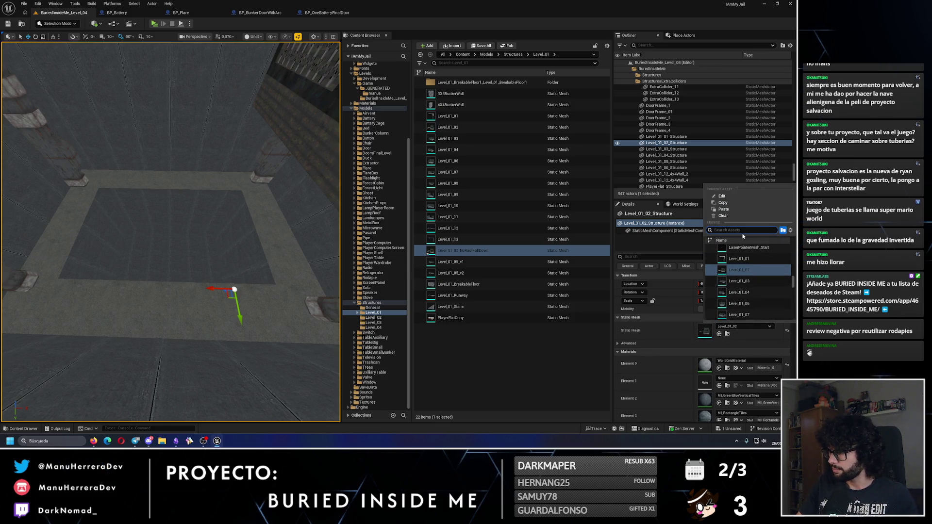
pyautogui.write('noroo')
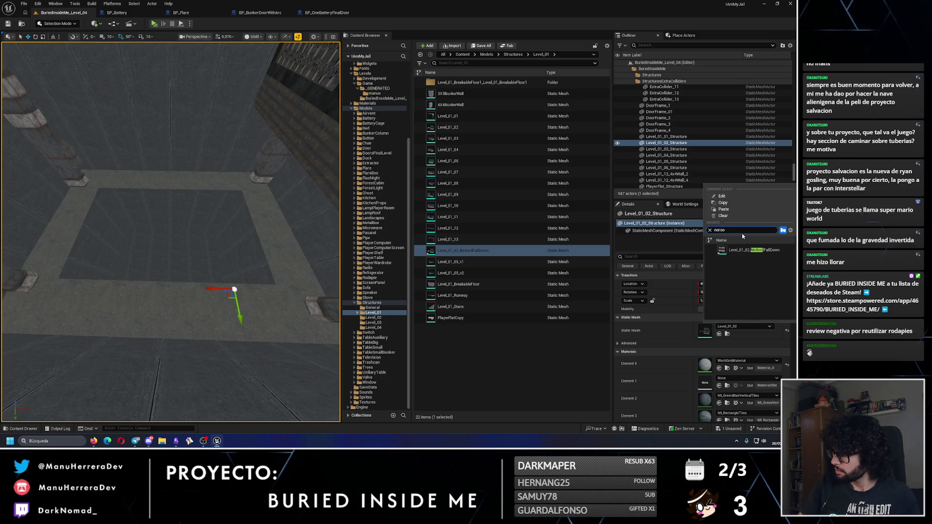
pyautogui.click(736, 252)
pyautogui.click(51, 24)
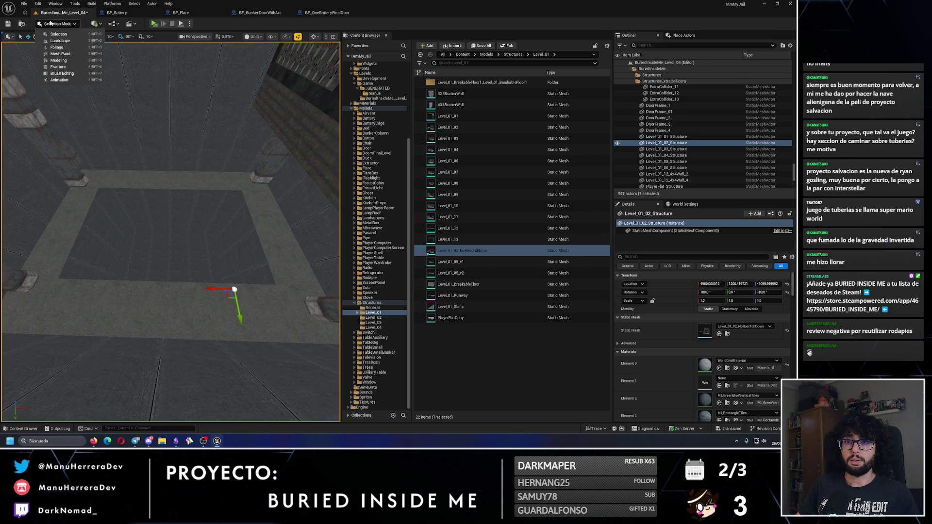
pyautogui.click(68, 62)
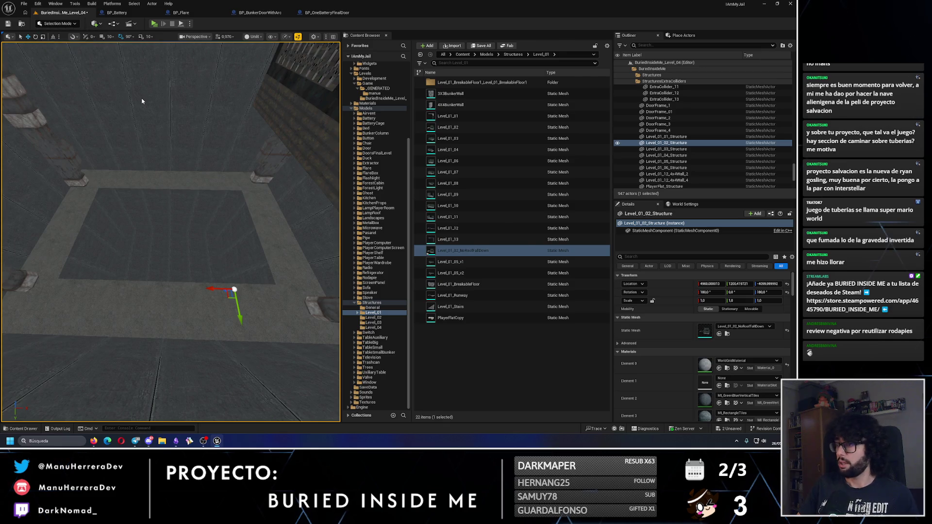
# - In Modeling Mode, run and accept PolyGroup Edit on the structure, then save
pyautogui.click(11, 142)
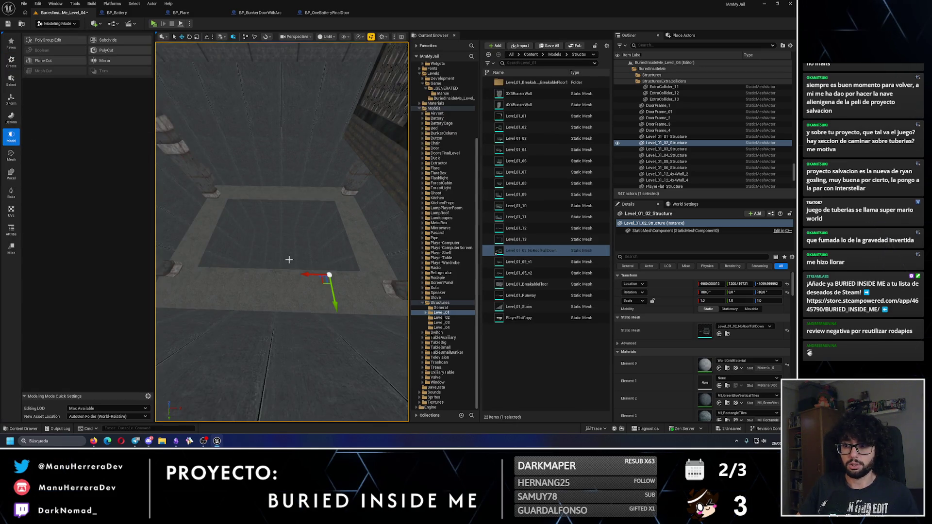
pyautogui.click(49, 40)
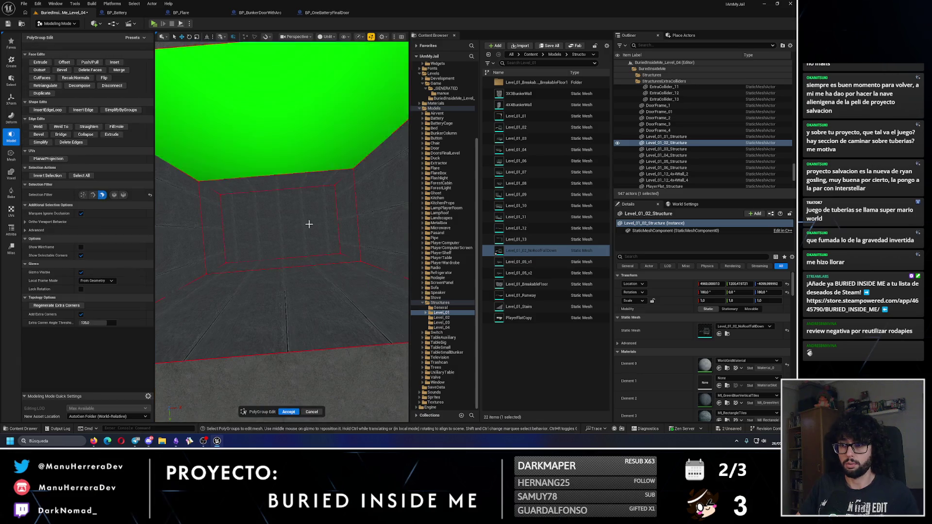
pyautogui.click(289, 412)
pyautogui.click(8, 23)
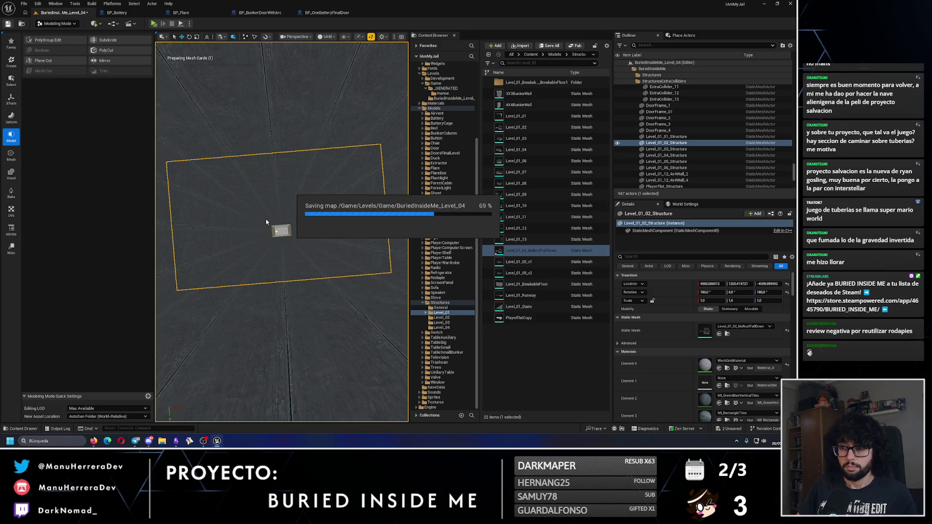
# - Return to Selection Mode, select Level_01_03_Structure, and start a playtest with Alt+P
pyautogui.scroll(10, 274, 232)
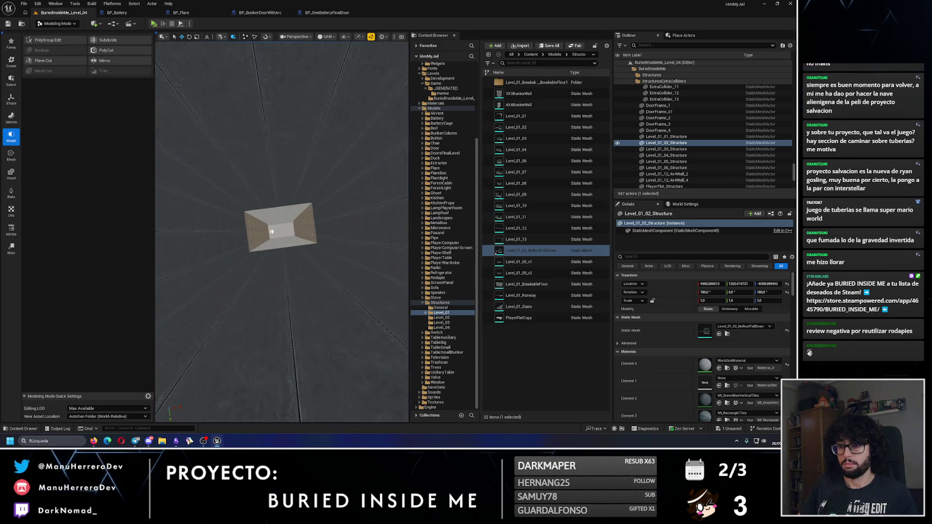
pyautogui.scroll(10, 275, 232)
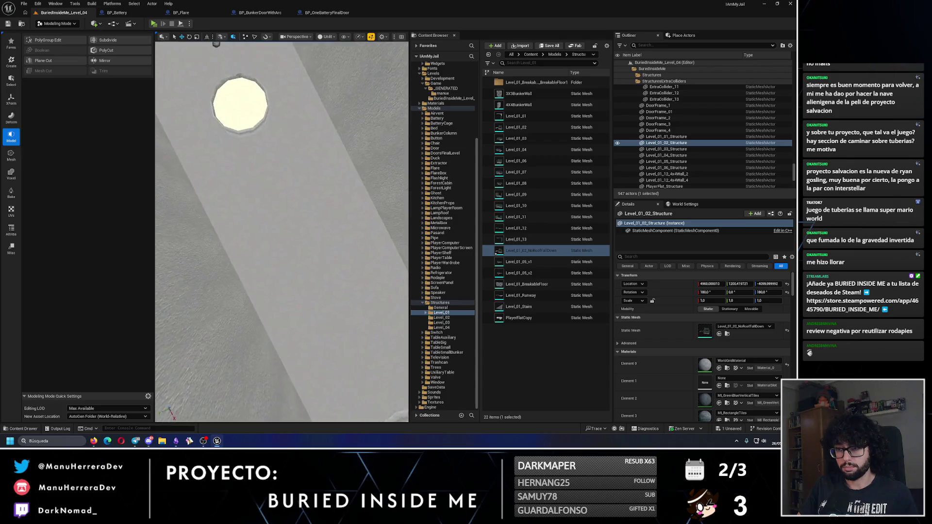
pyautogui.scroll(-10, 282, 232)
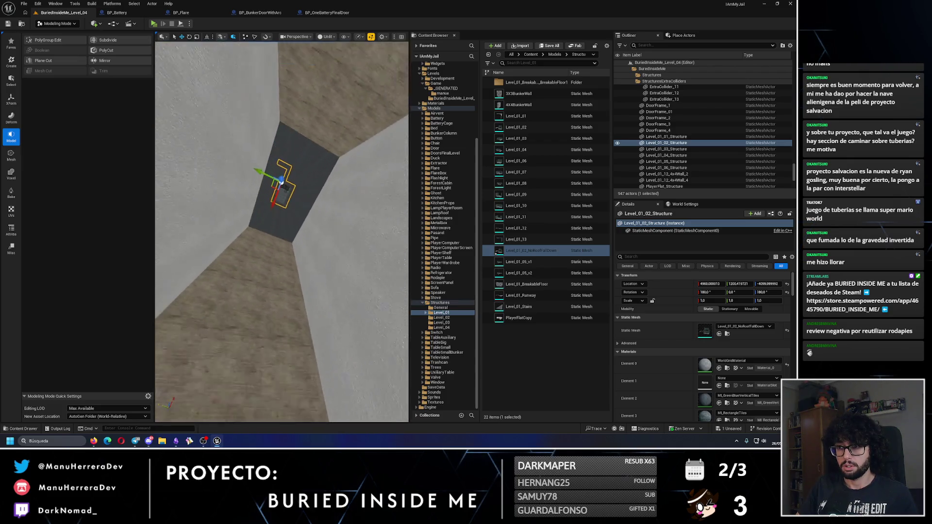
pyautogui.scroll(10, 281, 232)
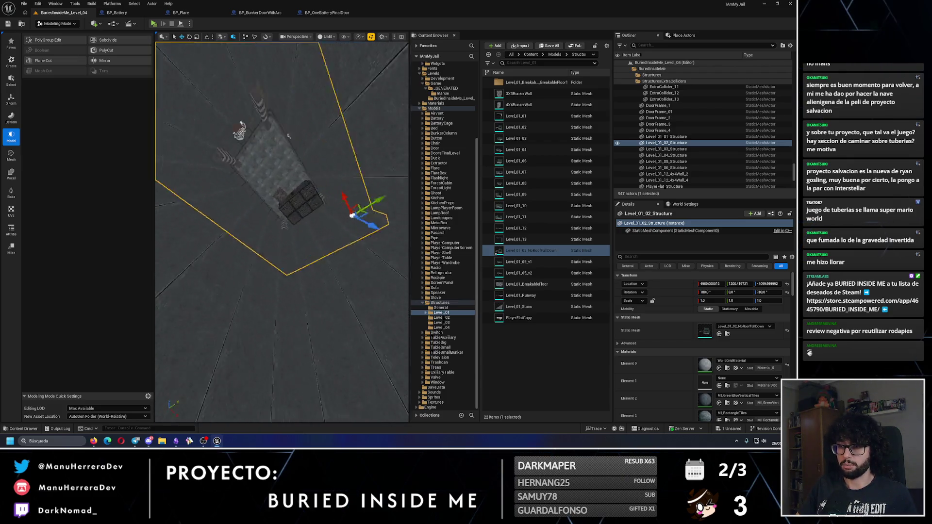
pyautogui.scroll(-10, 282, 232)
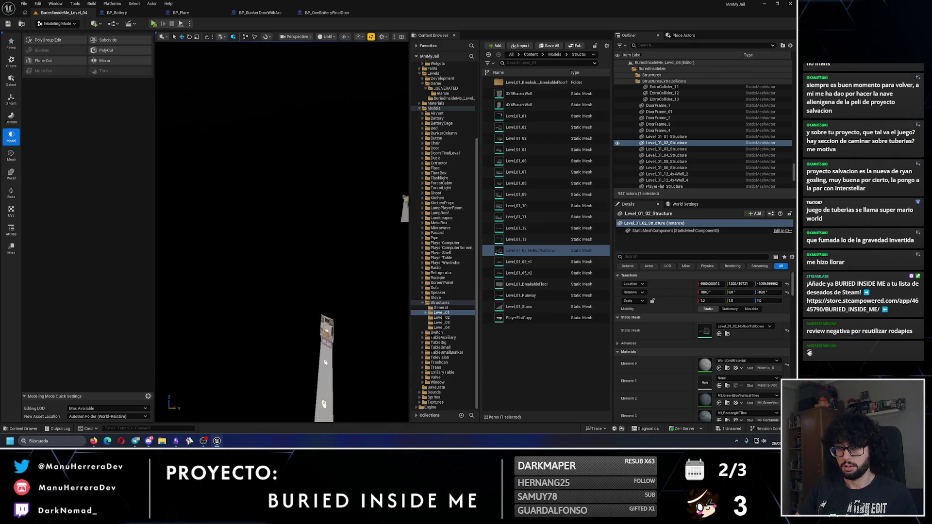
pyautogui.scroll(10, 282, 232)
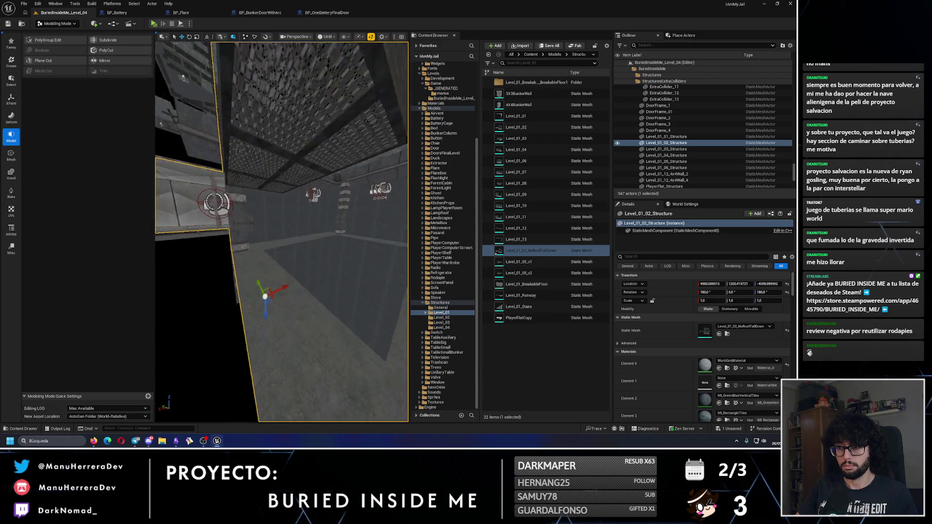
pyautogui.click(57, 24)
pyautogui.click(53, 40)
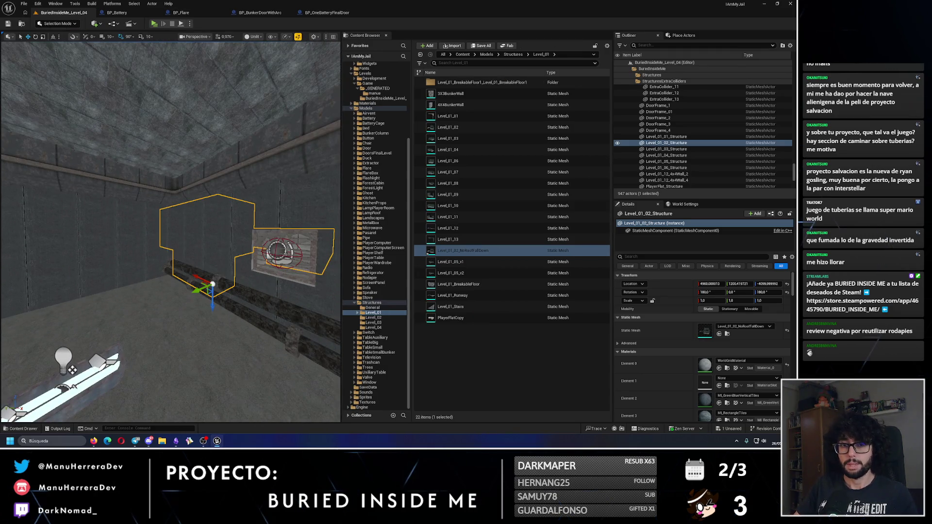
pyautogui.click(286, 250)
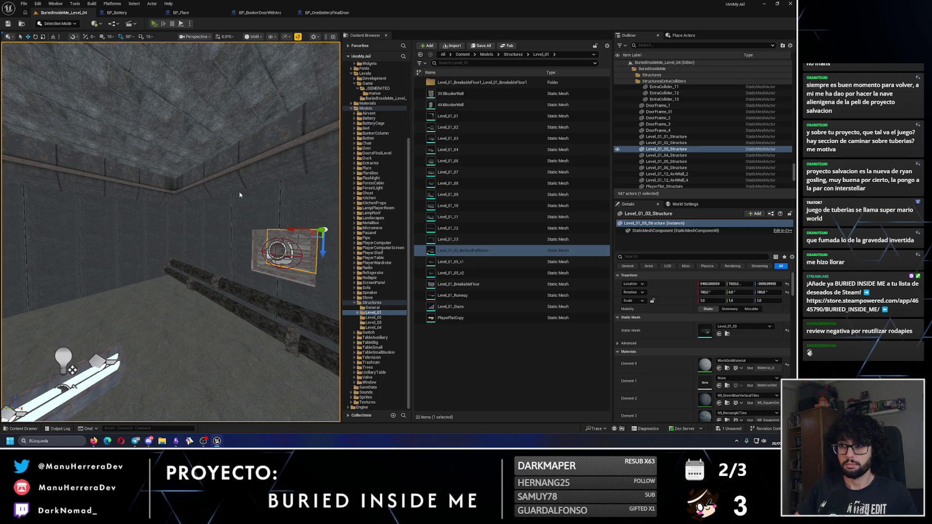
pyautogui.hotkey('alt', 'p')
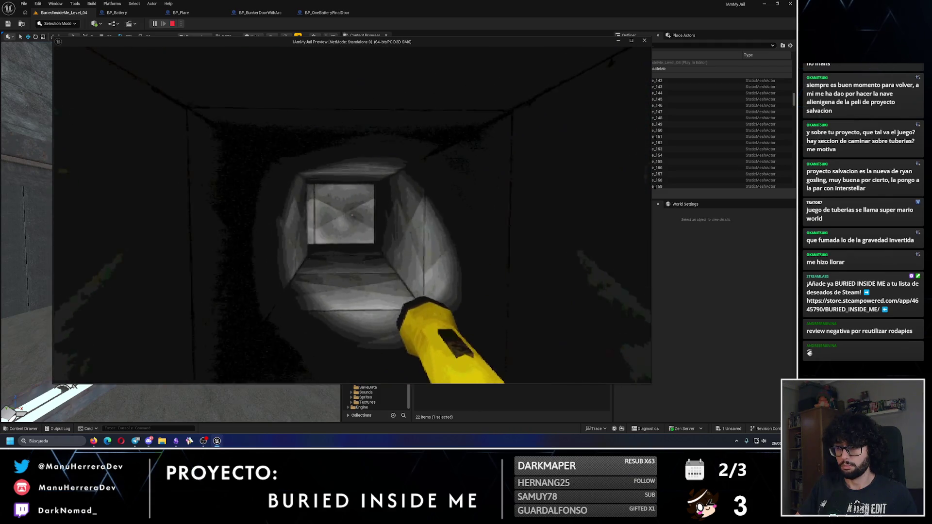
# - Walk down the lit tunnel and open the vent grate to pass through
pyautogui.press('w')
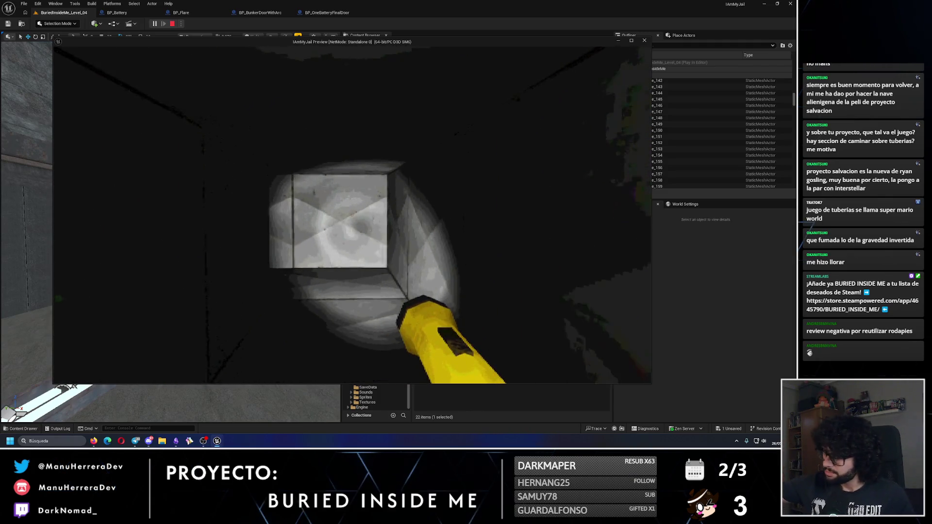
pyautogui.press('w')
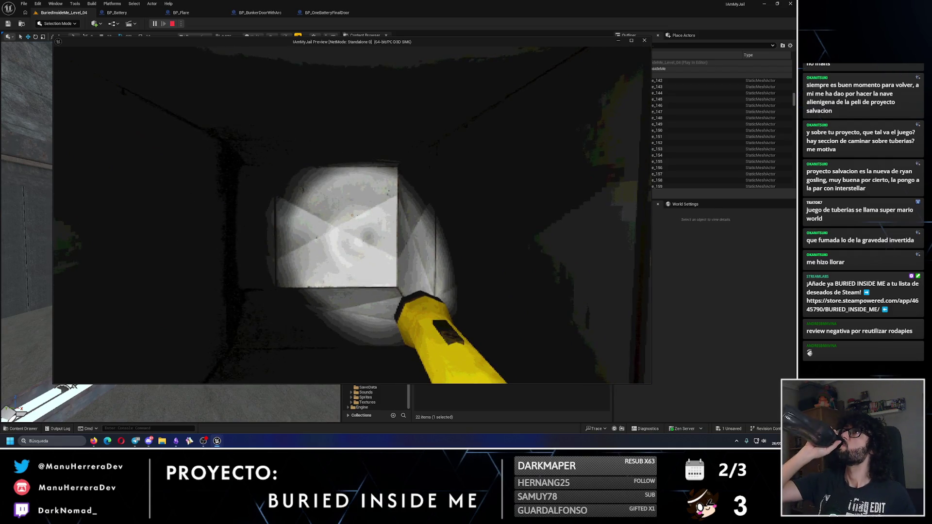
pyautogui.press('w')
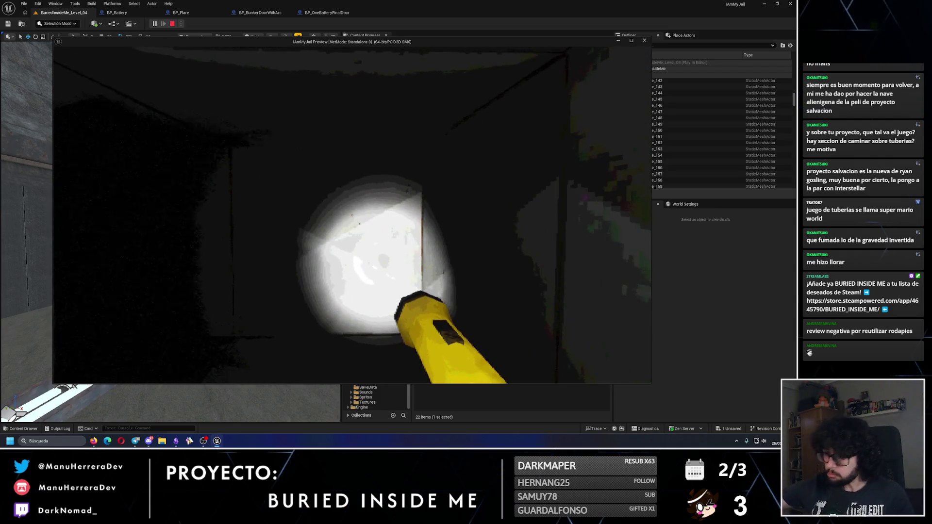
pyautogui.press('w')
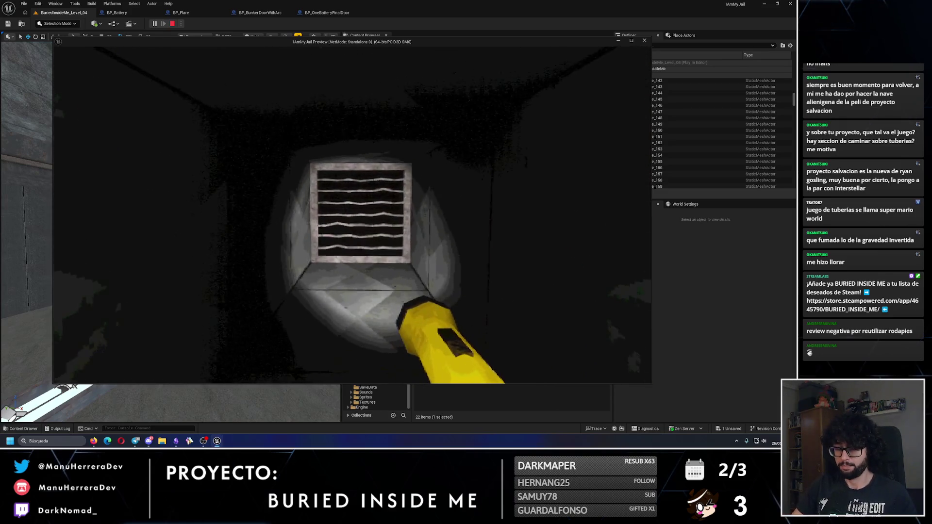
pyautogui.press('e')
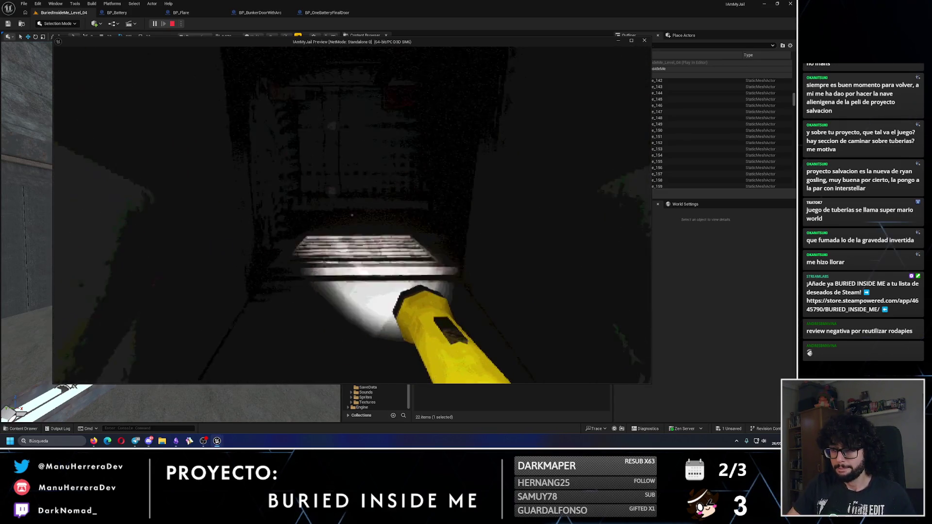
pyautogui.press('w')
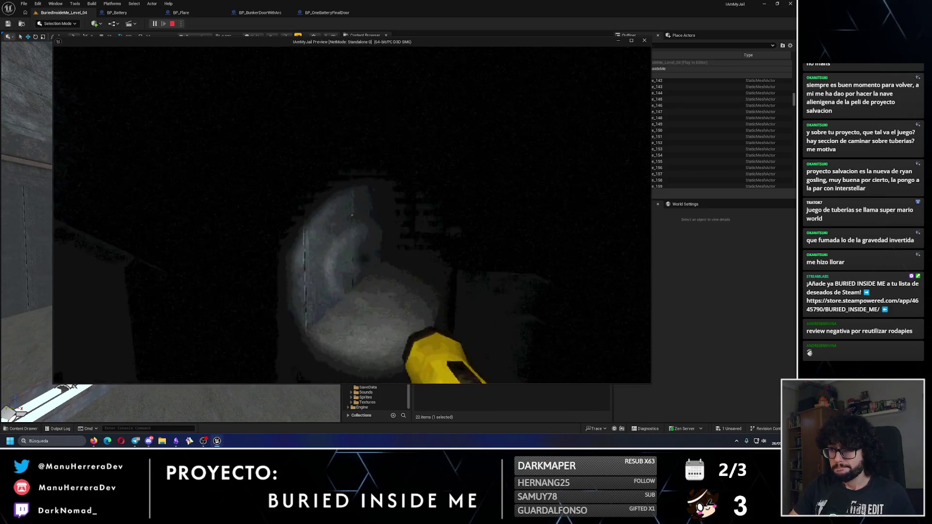
# - Sprint down the lamp-lit tunnel to the wooden door, then stop the playtest
pyautogui.press('w')
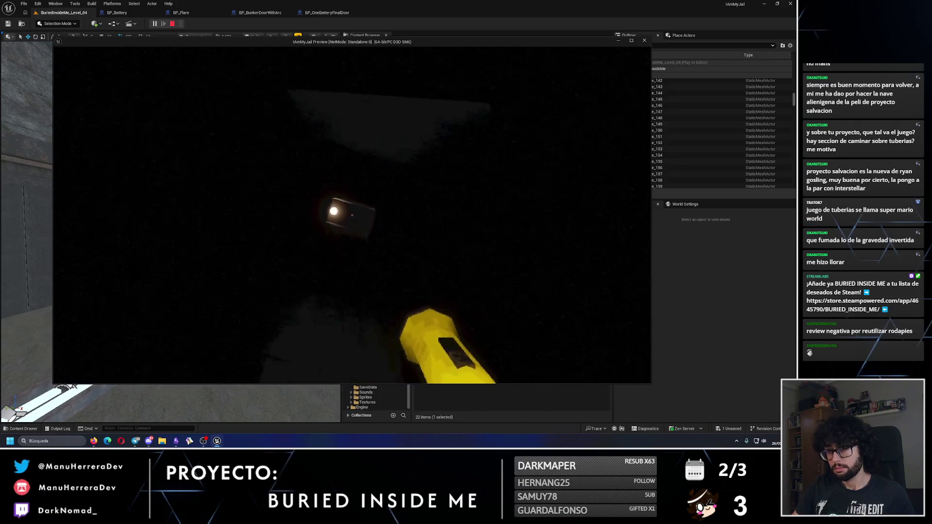
pyautogui.press('w')
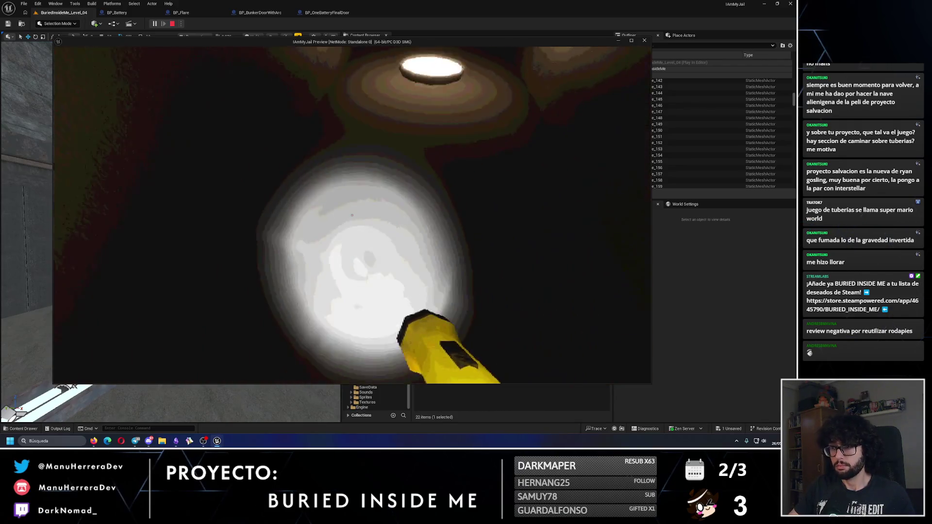
pyautogui.press('w')
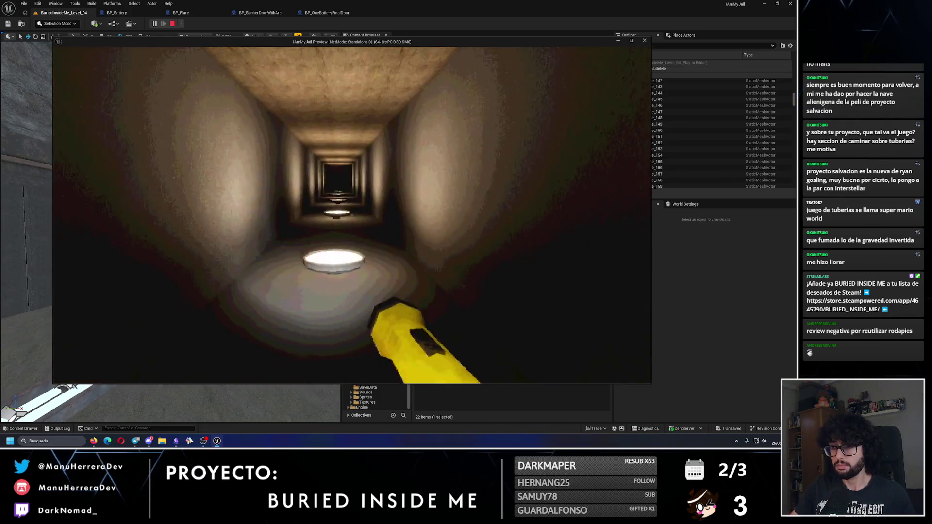
pyautogui.hotkey('shift', 'w')
pyautogui.hotkey('shift', 'w')
pyautogui.press('w')
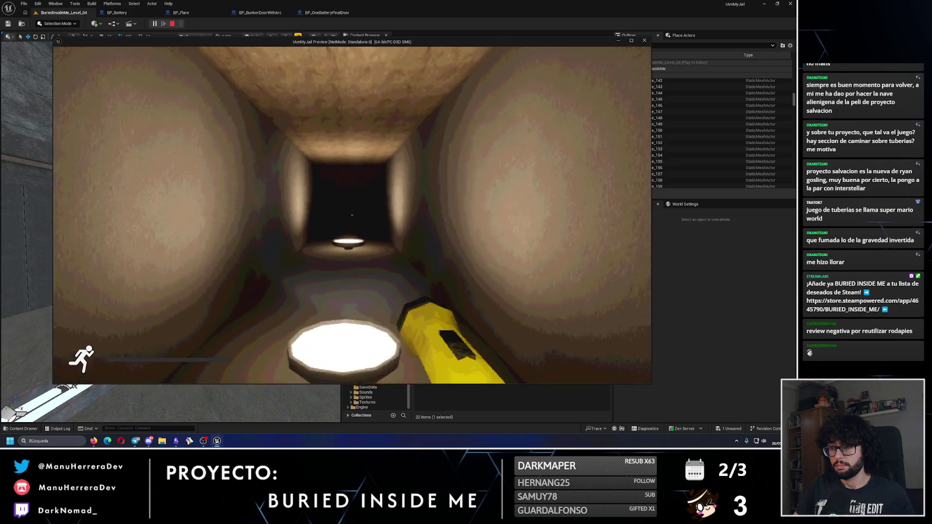
pyautogui.press('w')
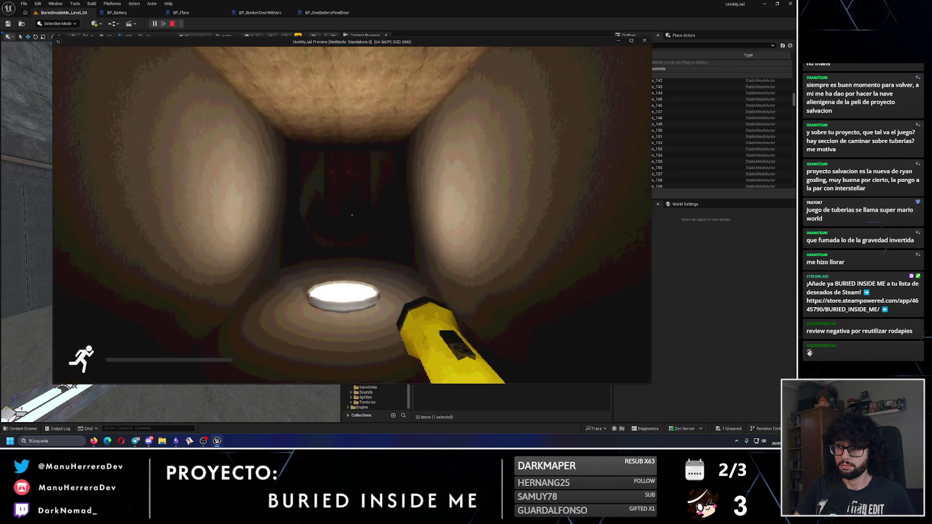
pyautogui.press('w')
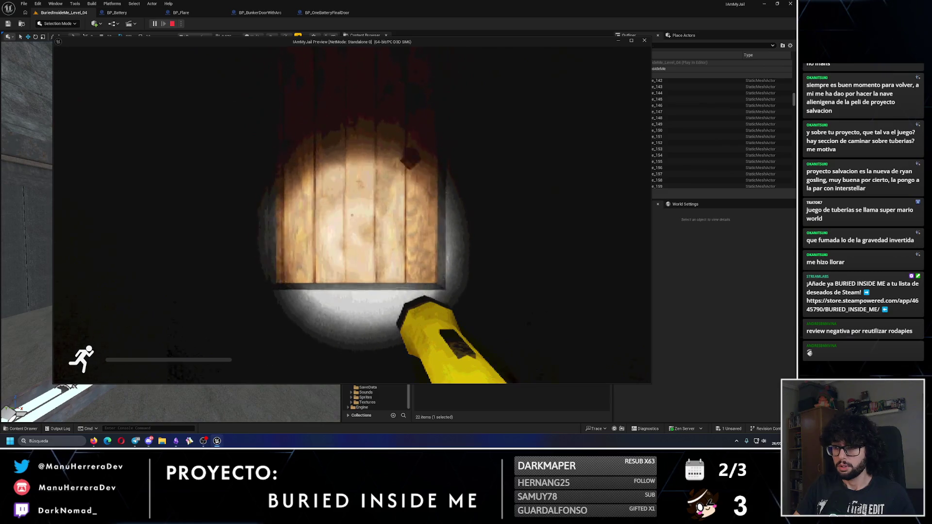
pyautogui.press('Escape')
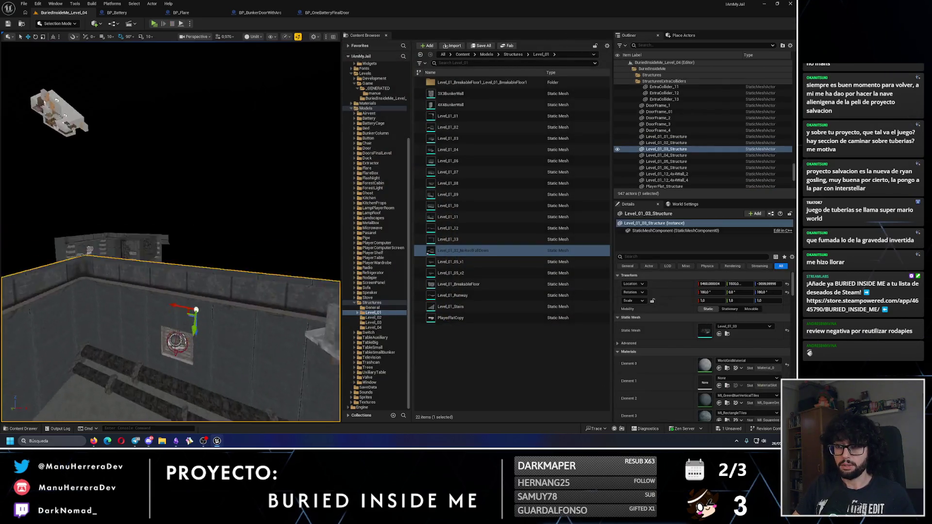
# - Delete BP_DoorManipulatorTrigger_2 from the corridor and save the level
pyautogui.moveTo(170, 233); pyautogui.dragTo(131, 219)
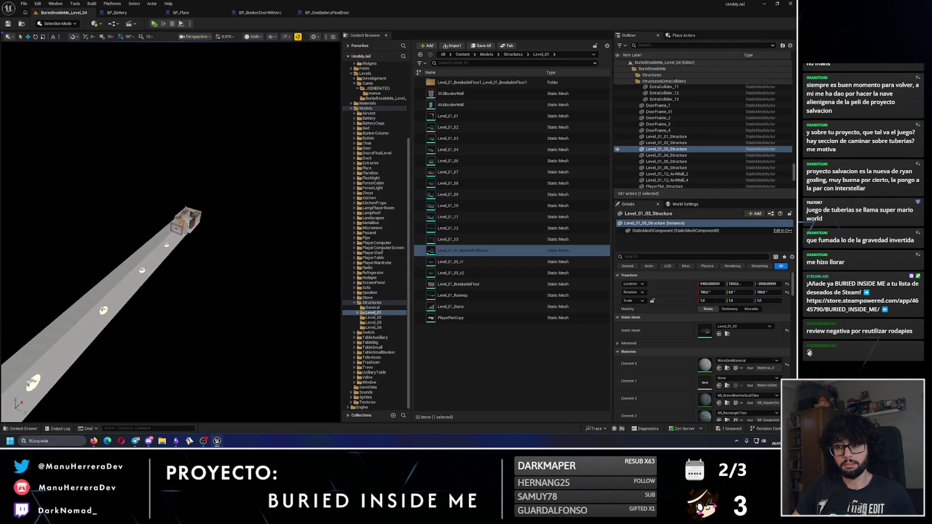
pyautogui.moveTo(271, 175); pyautogui.dragTo(271, 160)
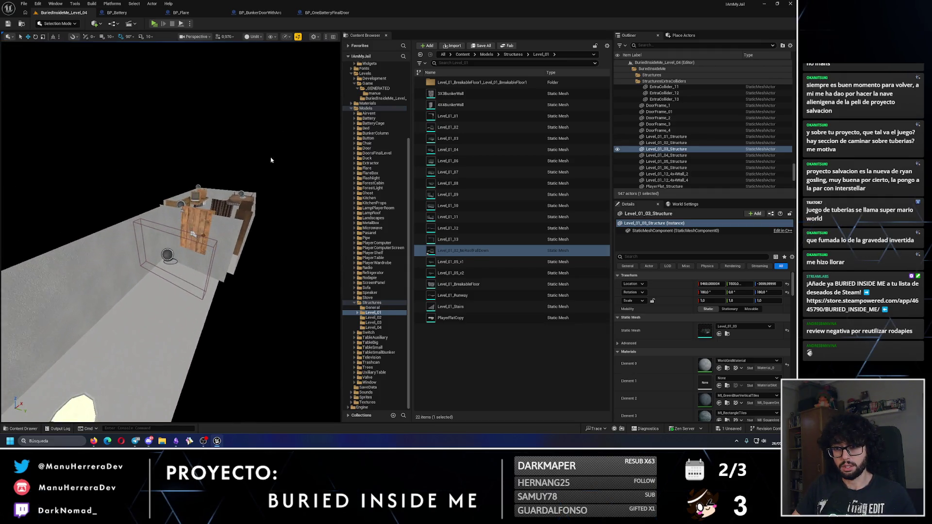
pyautogui.click(167, 253)
pyautogui.press('Delete')
pyautogui.moveTo(166, 254)
pyautogui.mouseDown()
pyautogui.moveTo(141, 248)
pyautogui.moveTo(108, 170)
pyautogui.mouseUp()
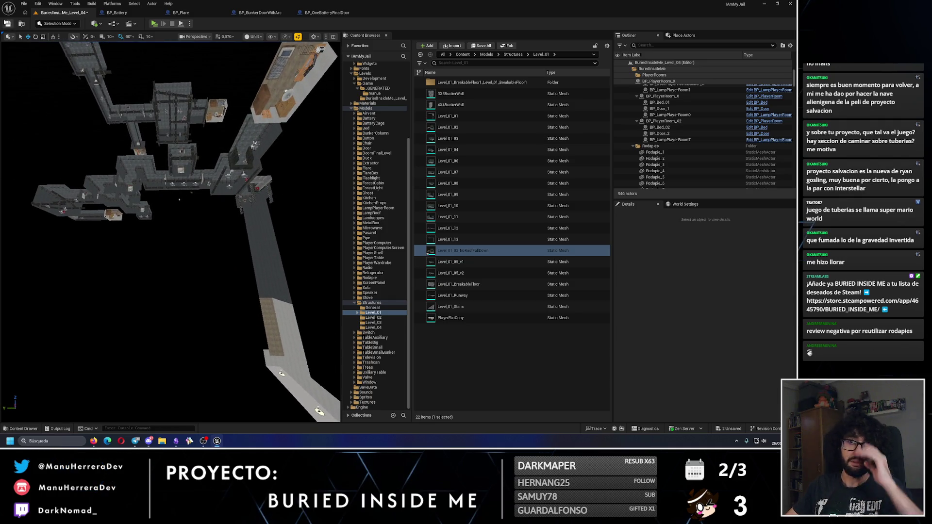
pyautogui.click(7, 23)
# - Select BP_PlayerRoom_X2, BP_Door_2 and DoorFrame_01, then save the level again
pyautogui.moveTo(160, 210)
pyautogui.mouseDown()
pyautogui.moveTo(145, 218)
pyautogui.moveTo(158, 252)
pyautogui.moveTo(180, 259)
pyautogui.mouseUp()
pyautogui.click(159, 250)
pyautogui.keyDown('ctrl'); pyautogui.click(186, 261); pyautogui.keyUp('ctrl')
pyautogui.keyDown('ctrl'); pyautogui.click(187, 260); pyautogui.keyUp('ctrl')
pyautogui.press('f')
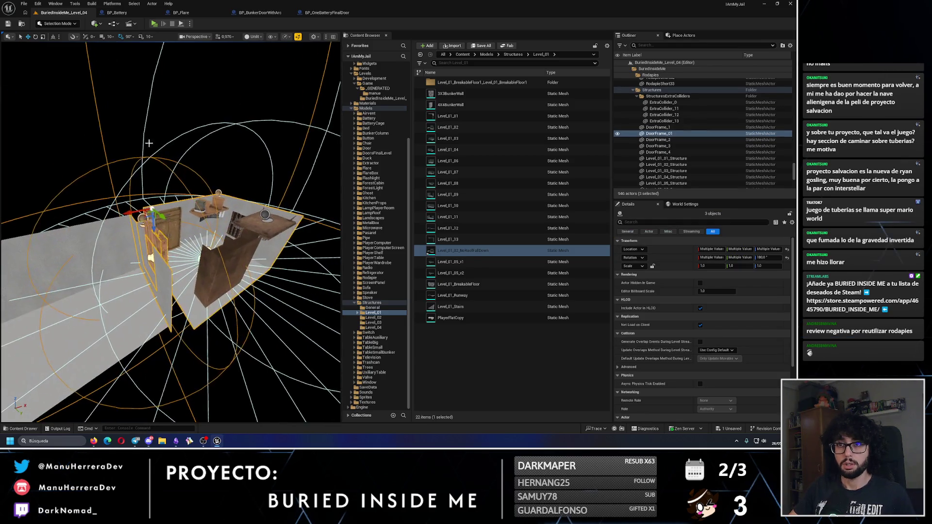
pyautogui.moveTo(146, 243); pyautogui.dragTo(184, 245)
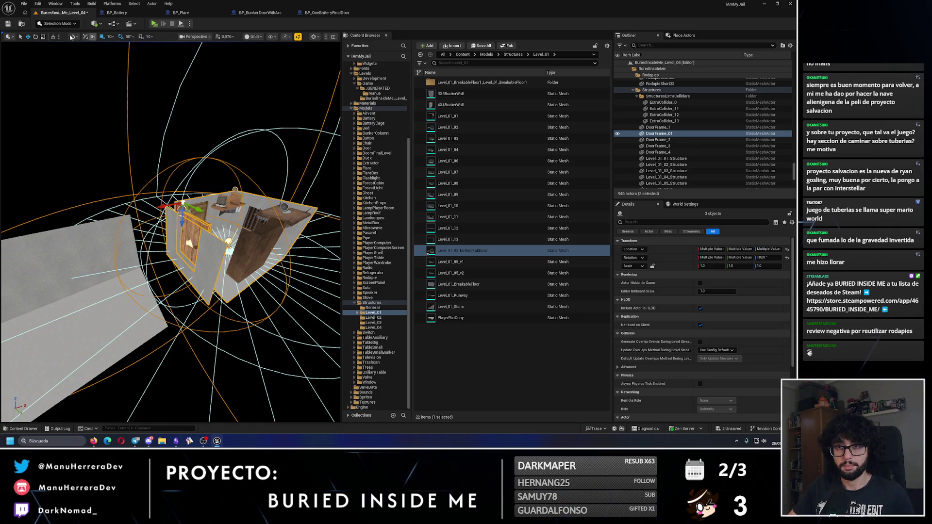
pyautogui.click(8, 24)
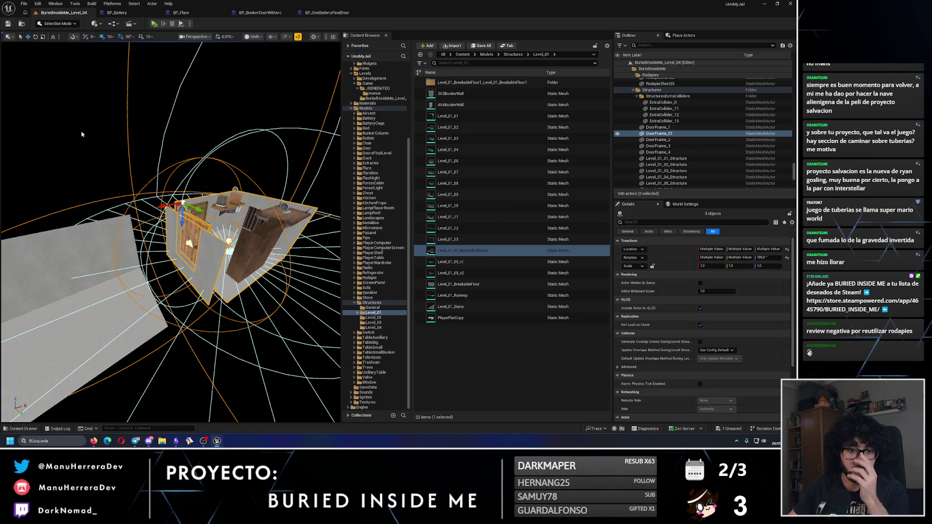
pyautogui.scroll(-10, 172, 221)
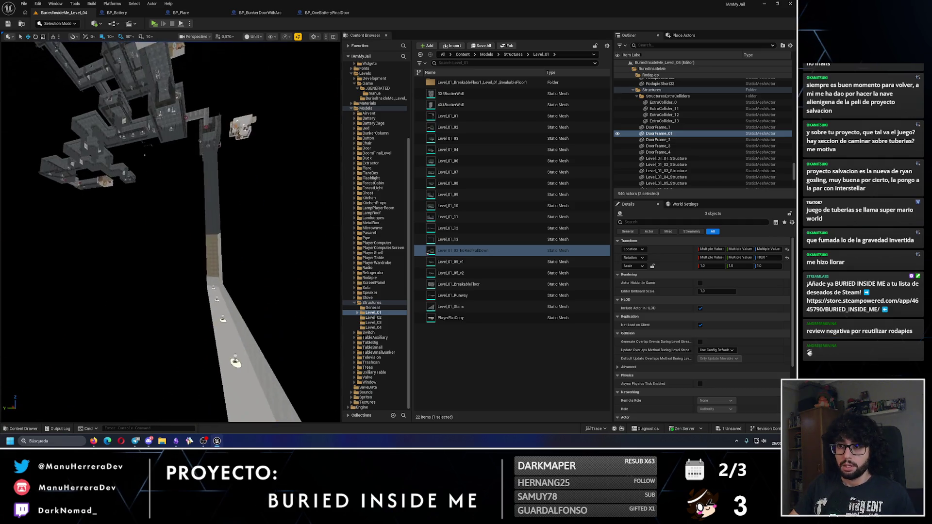
pyautogui.moveTo(133, 199)
pyautogui.mouseDown()
pyautogui.moveTo(236, 74)
pyautogui.moveTo(189, 272)
pyautogui.mouseUp()
pyautogui.hotkey('alt', 'p')
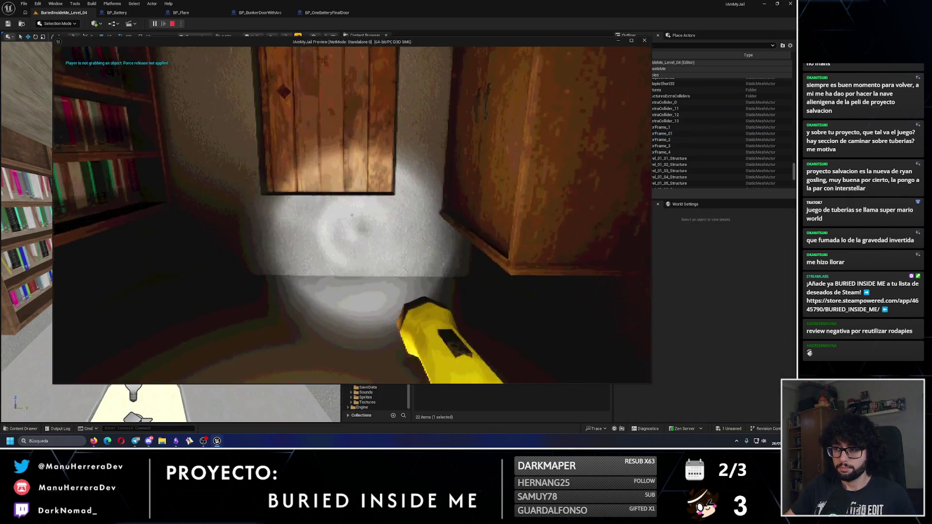
pyautogui.press('w')
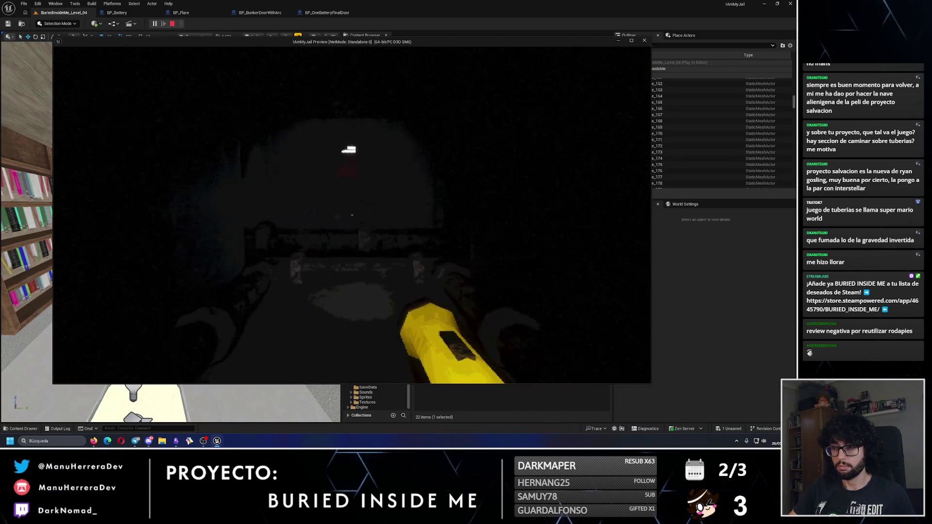
pyautogui.press('w')
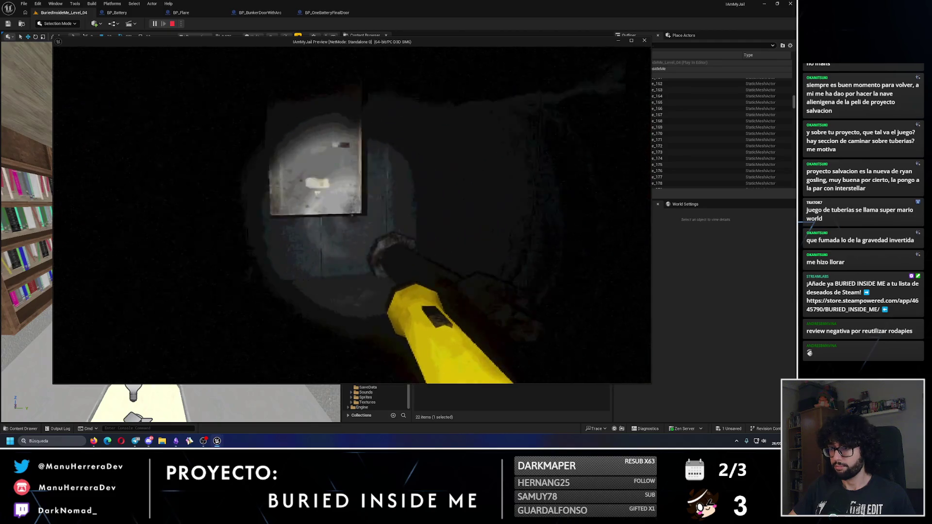
pyautogui.press('w')
pyautogui.press('shift')
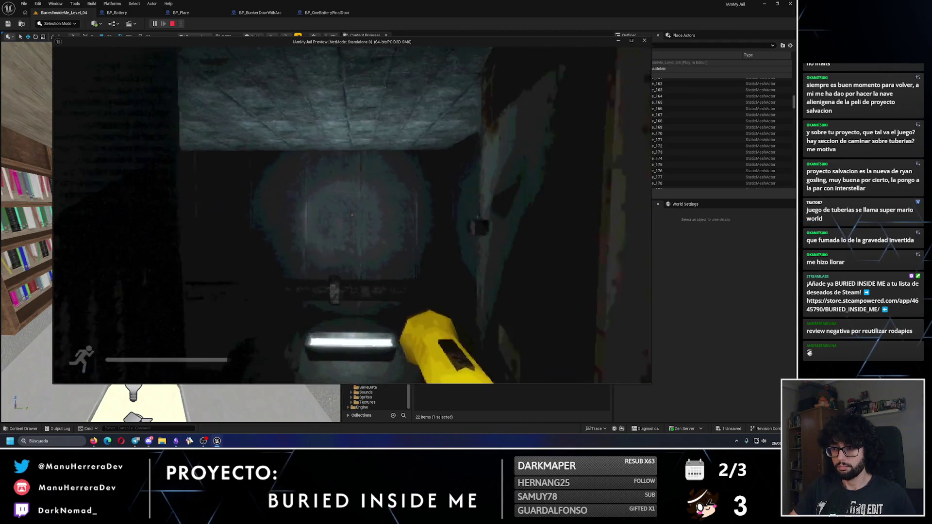
pyautogui.press('w')
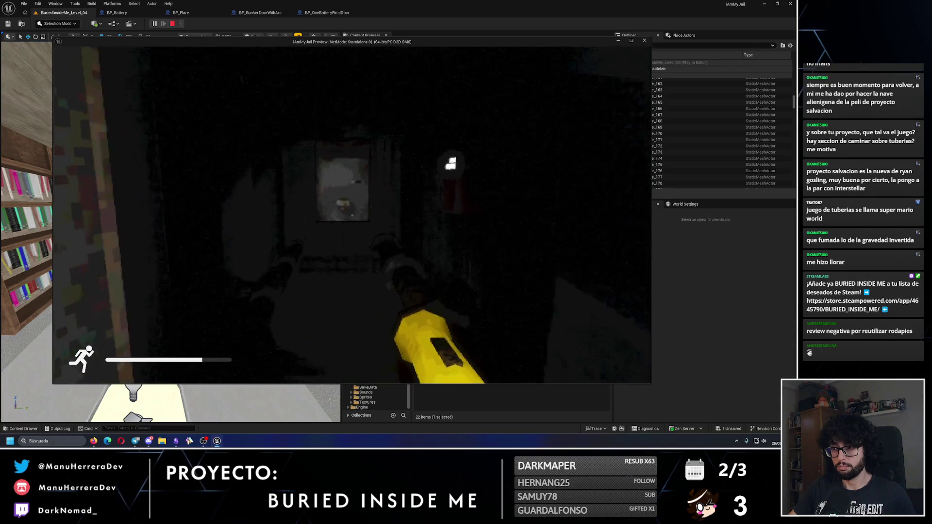
pyautogui.press('w')
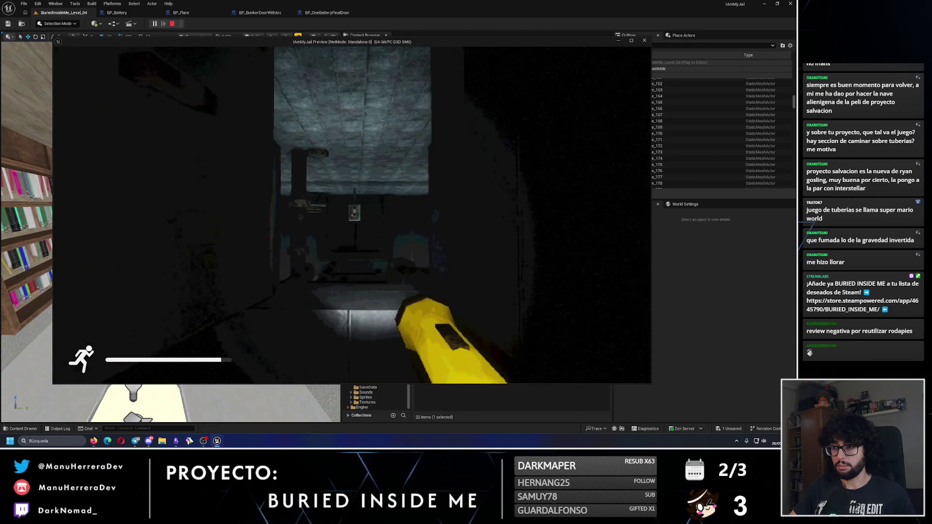
pyautogui.press('Escape')
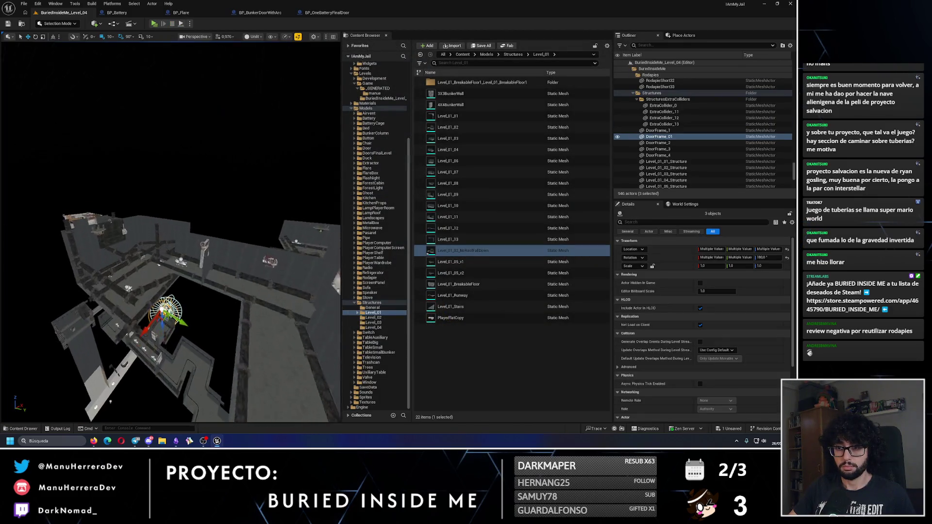
# - Rotate BP_BunkerDoorWithArc_8 to yaw 90 so it faces the other way, then playtest
pyautogui.click(163, 341)
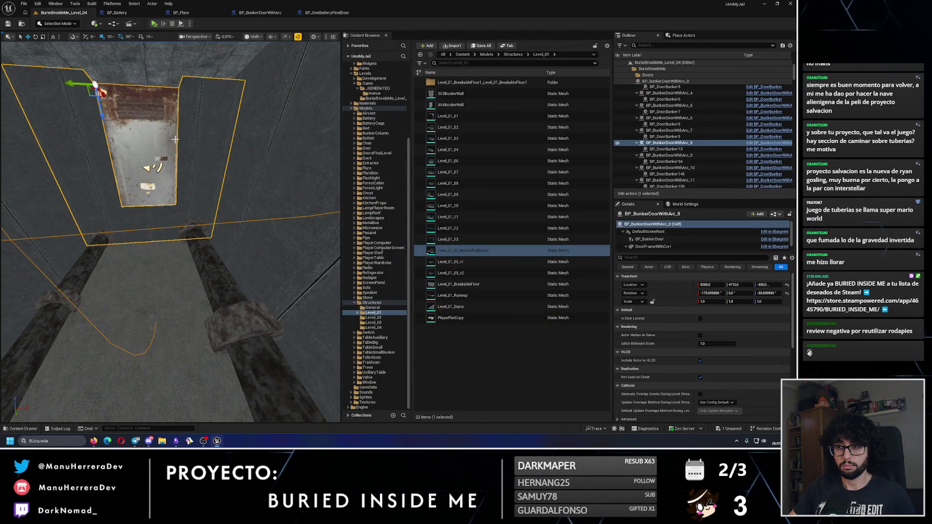
pyautogui.press('e')
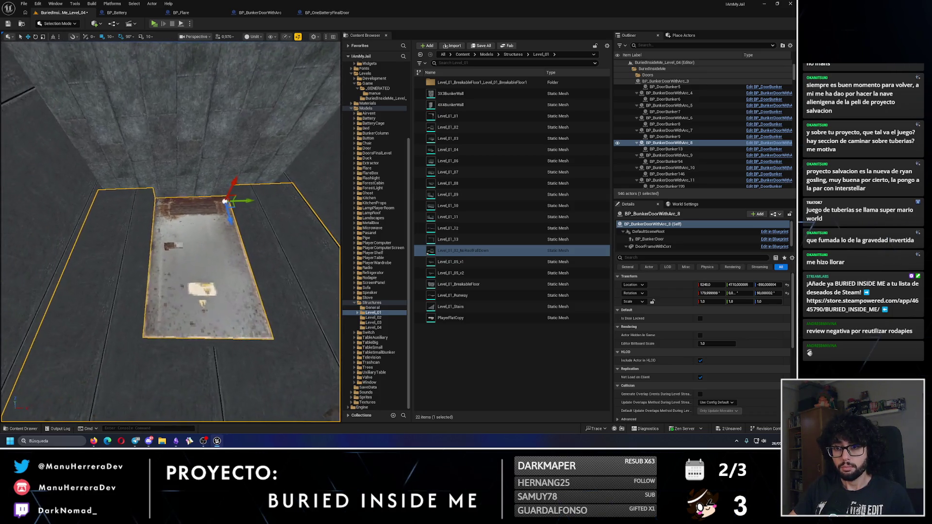
pyautogui.scroll(-5, 227, 152)
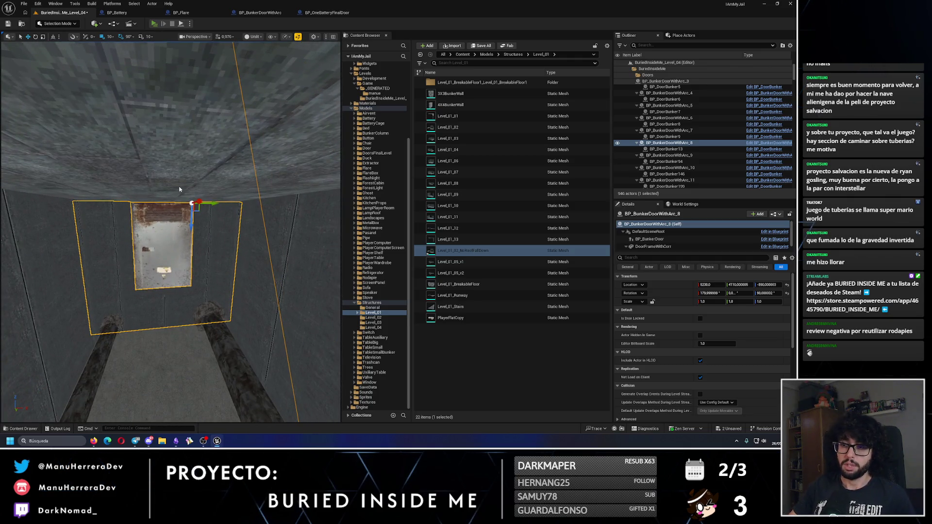
pyautogui.hotkey('alt', 'p')
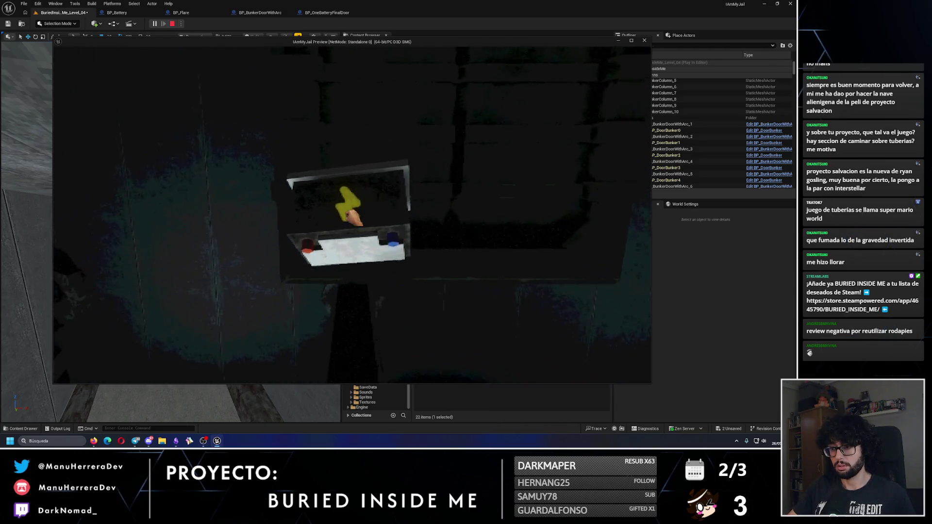
# - Take the flashlight at the battery box, walk through the wooden passage into the lit bedroom, and stop the playtest
pyautogui.press('e')
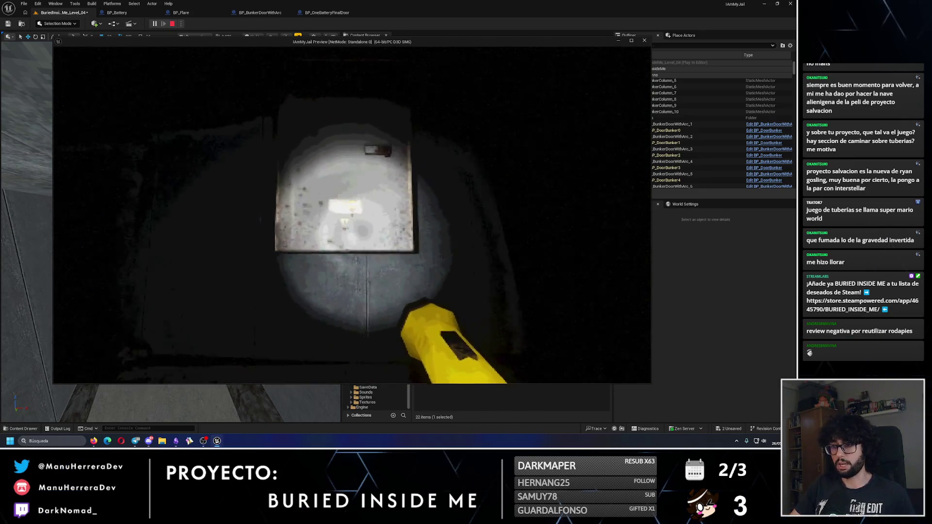
pyautogui.press('e')
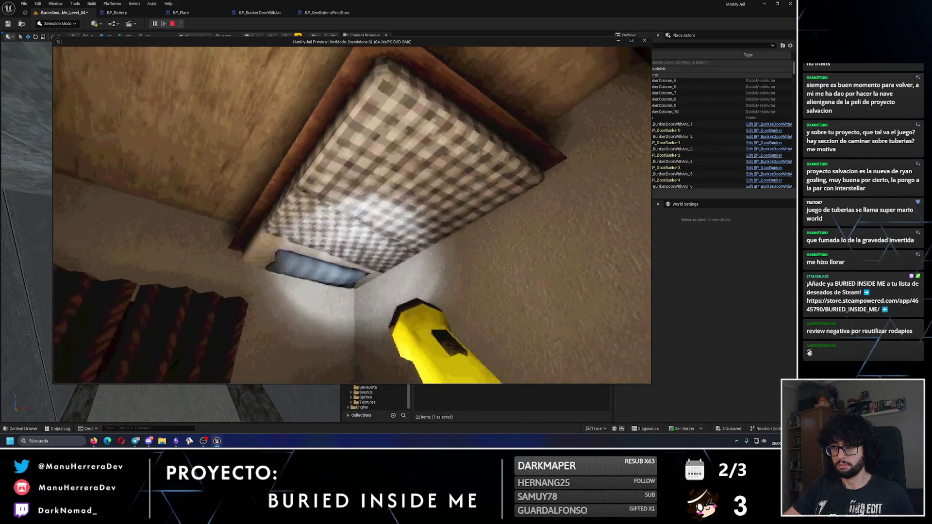
pyautogui.press('Escape')
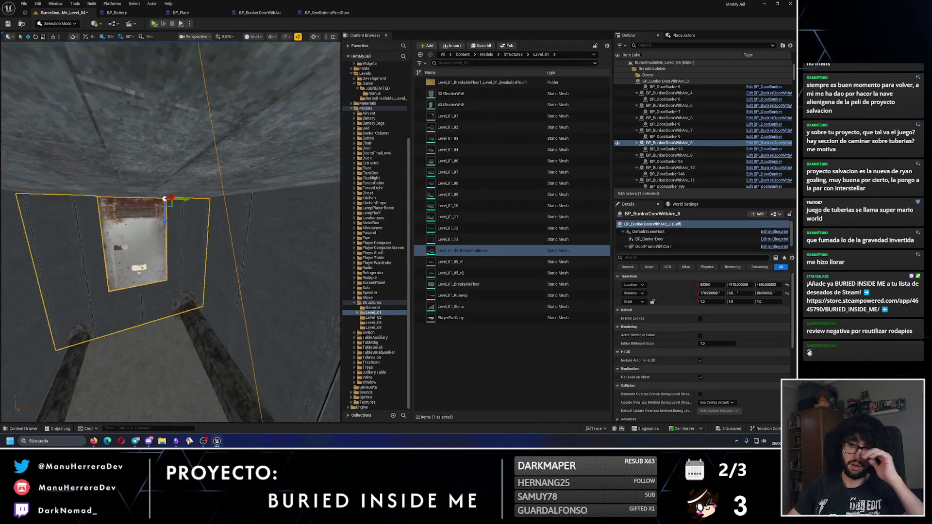
pyautogui.press('f')
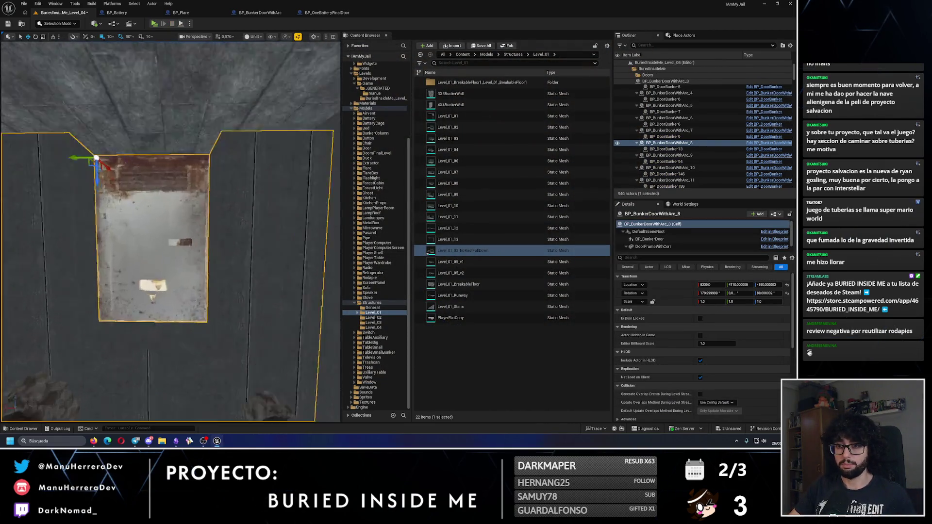
pyautogui.scroll(-5, 170, 233)
pyautogui.moveTo(170, 233); pyautogui.dragTo(170, 194)
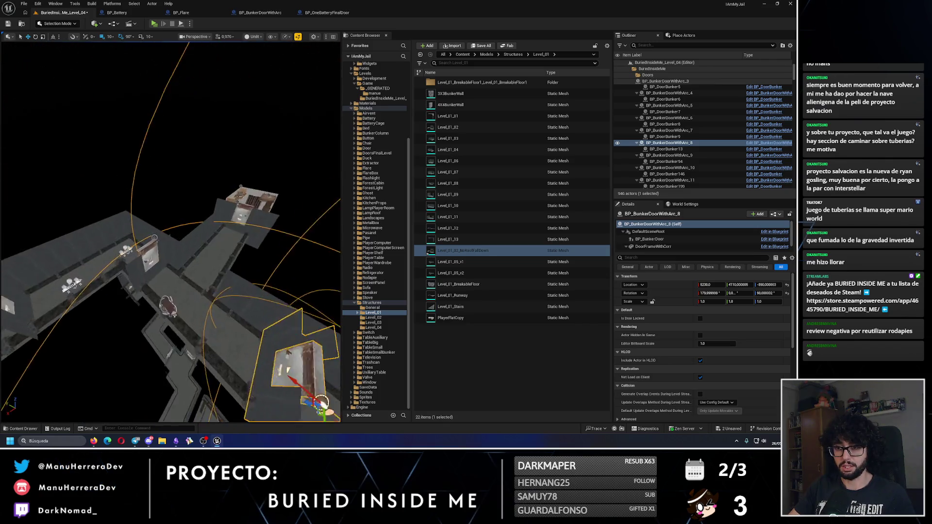
pyautogui.moveTo(170, 233)
pyautogui.mouseDown()
pyautogui.moveTo(156, 174)
pyautogui.moveTo(204, 146)
pyautogui.moveTo(194, 136)
pyautogui.moveTo(184, 185)
pyautogui.mouseUp()
pyautogui.click(209, 155)
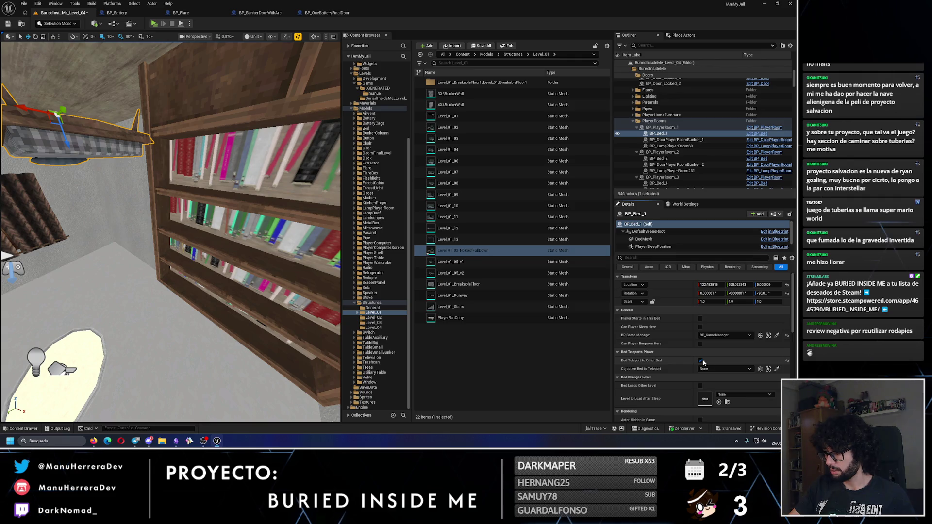
pyautogui.scroll(-15, 184, 224)
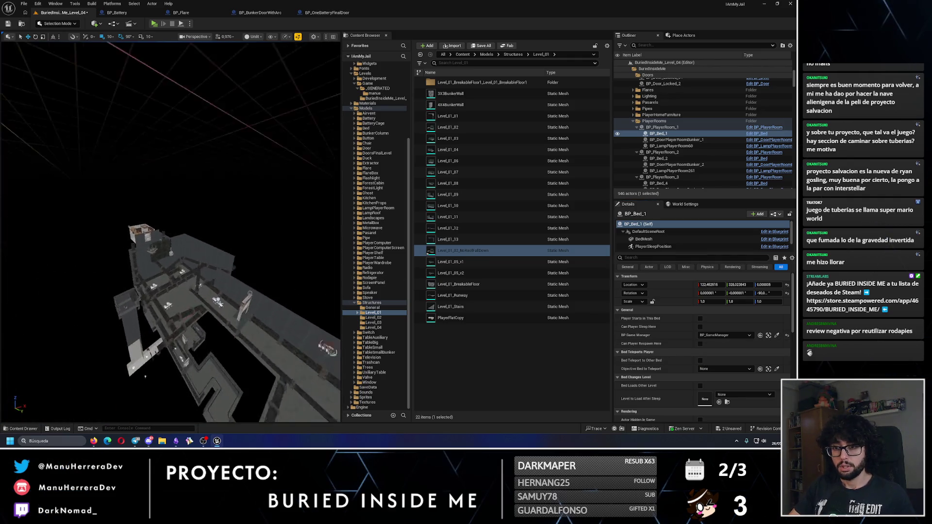
pyautogui.press('f')
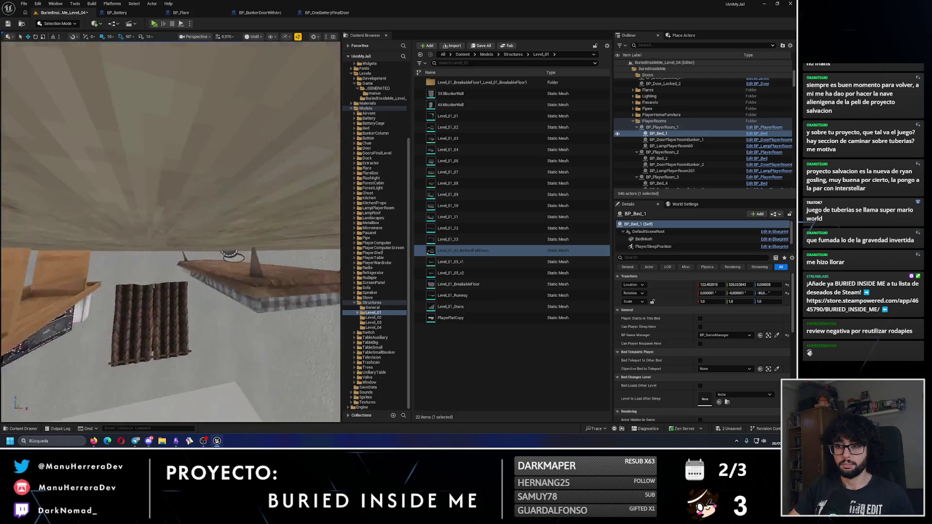
pyautogui.click(223, 178)
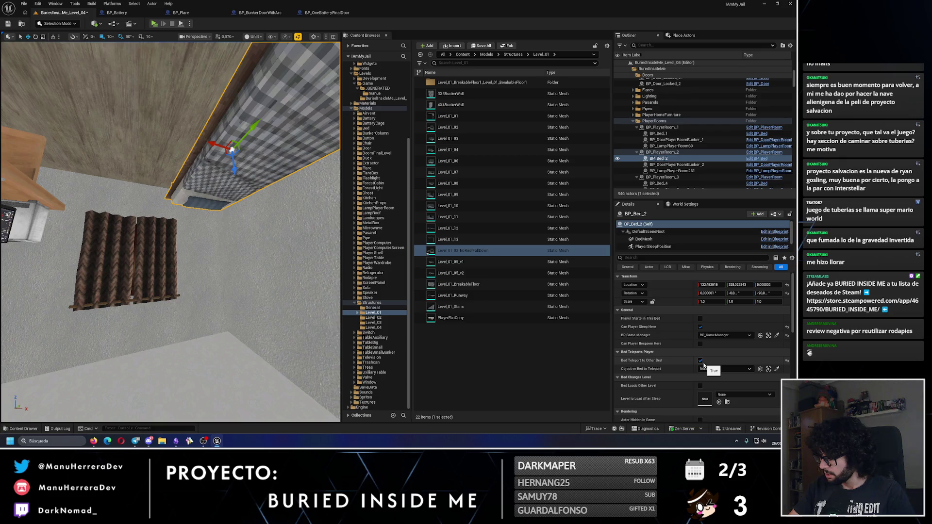
pyautogui.scroll(-15, 138, 183)
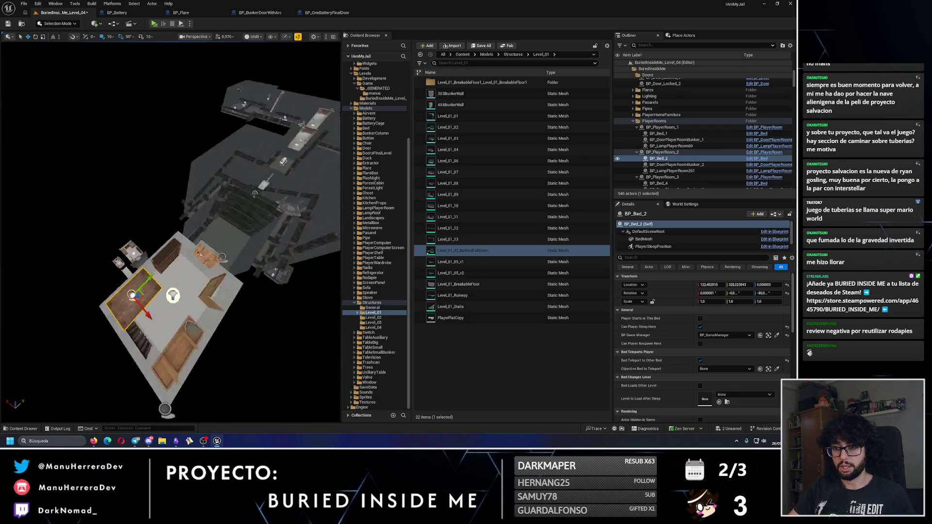
pyautogui.moveTo(138, 184)
pyautogui.mouseDown()
pyautogui.moveTo(307, 332)
pyautogui.moveTo(158, 358)
pyautogui.moveTo(111, 299)
pyautogui.moveTo(155, 265)
pyautogui.mouseUp()
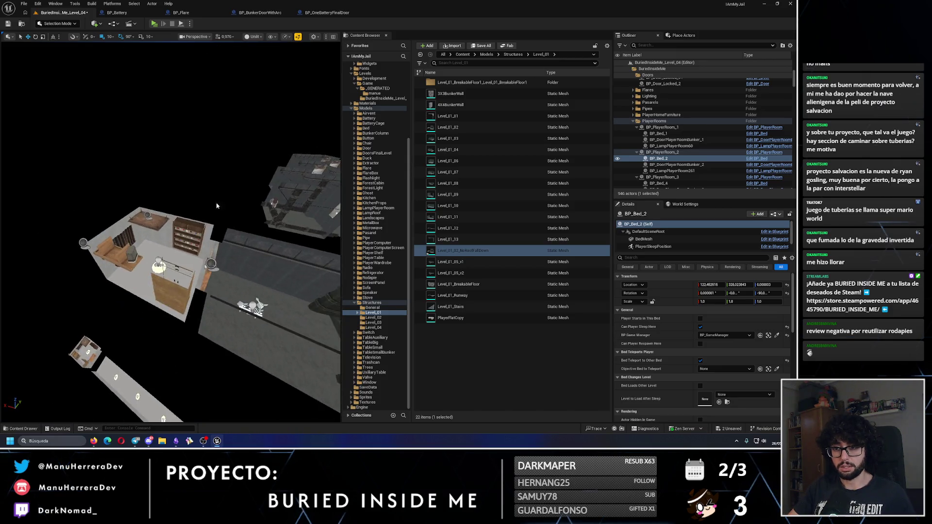
pyautogui.click(178, 247)
# - Delete the extra player room BP_PlayerRoom_X and the stray flare box
pyautogui.press('Delete')
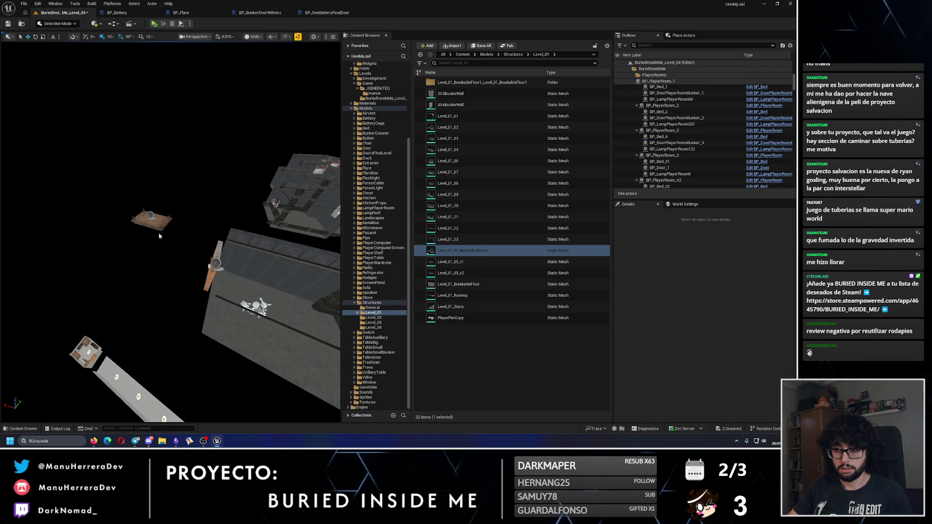
pyautogui.click(158, 236)
pyautogui.press('Delete')
pyautogui.moveTo(162, 244)
pyautogui.mouseDown()
pyautogui.moveTo(116, 213)
pyautogui.moveTo(156, 272)
pyautogui.moveTo(166, 251)
pyautogui.mouseUp()
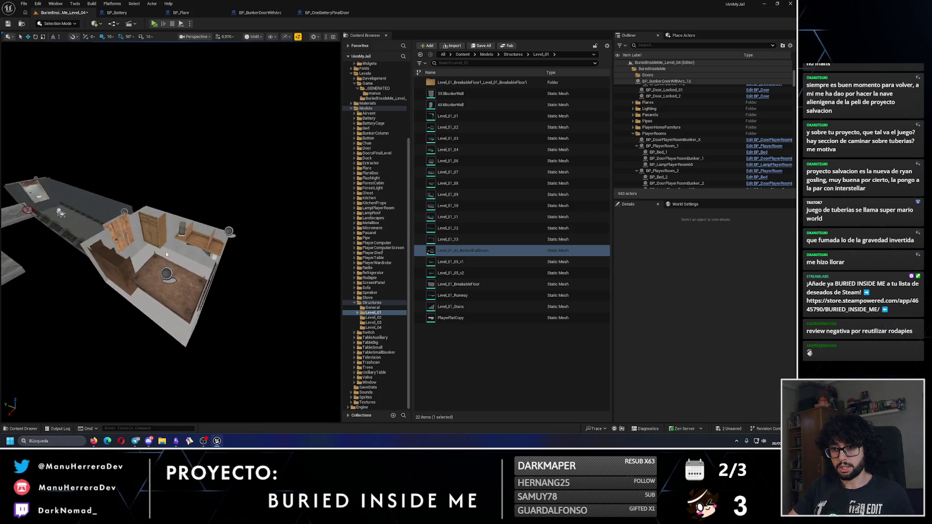
# - Rename the third room's bed from BP_Bed_4 to BP_Bed_3
pyautogui.click(175, 283)
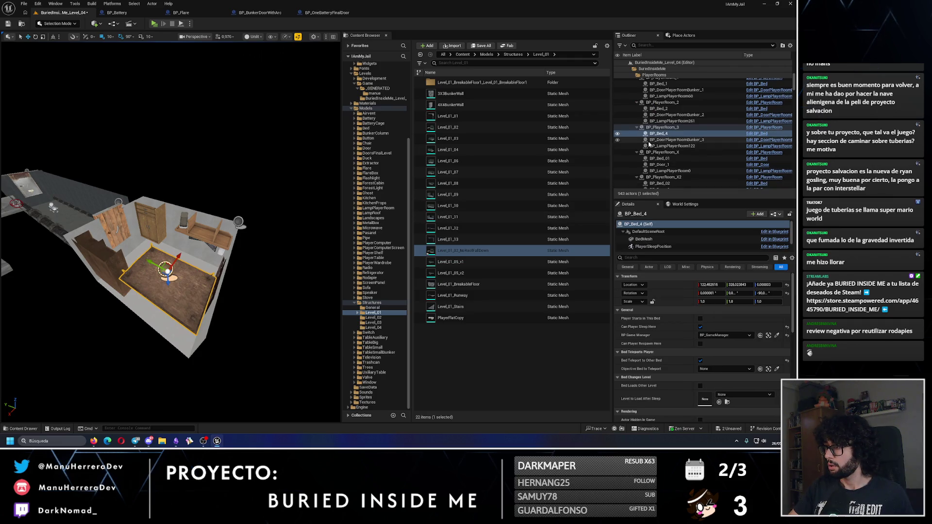
pyautogui.press('F2')
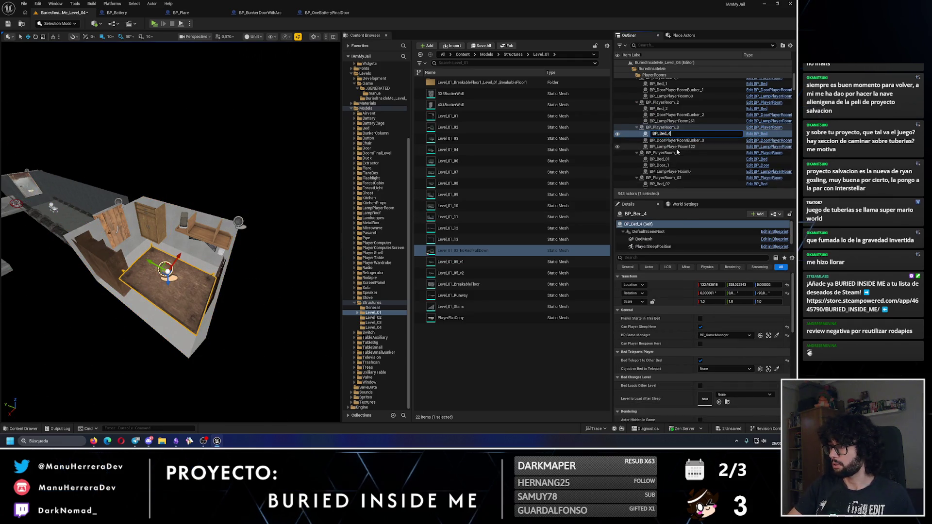
pyautogui.click(665, 103)
pyautogui.scroll(2, 666, 111)
pyautogui.doubleClick(667, 102)
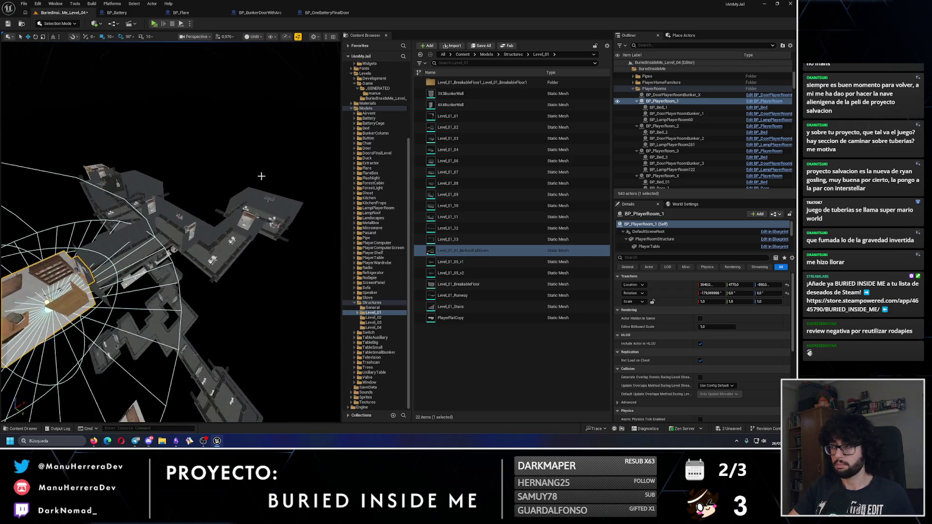
pyautogui.doubleClick(679, 157)
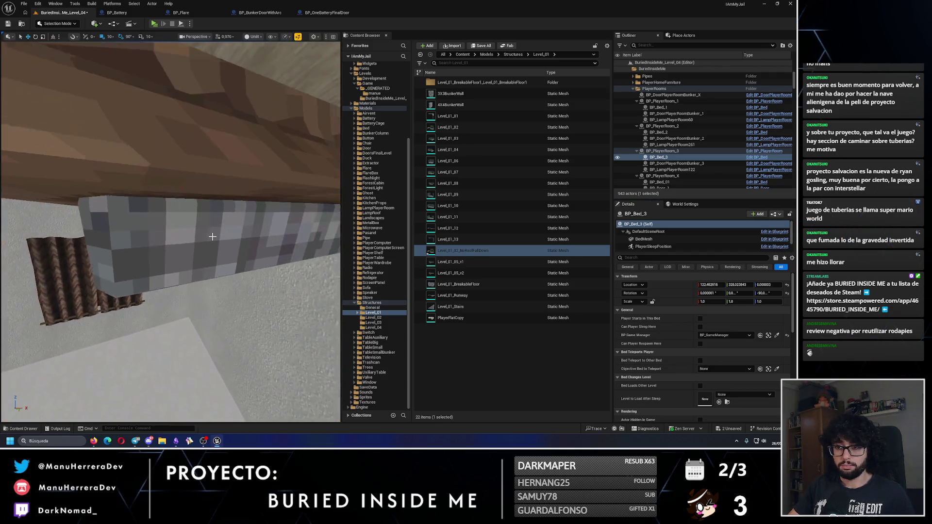
# - Link BP_Bed_2 to BP_Bed_3 as its Objective Bed to Teleport
pyautogui.click(273, 223)
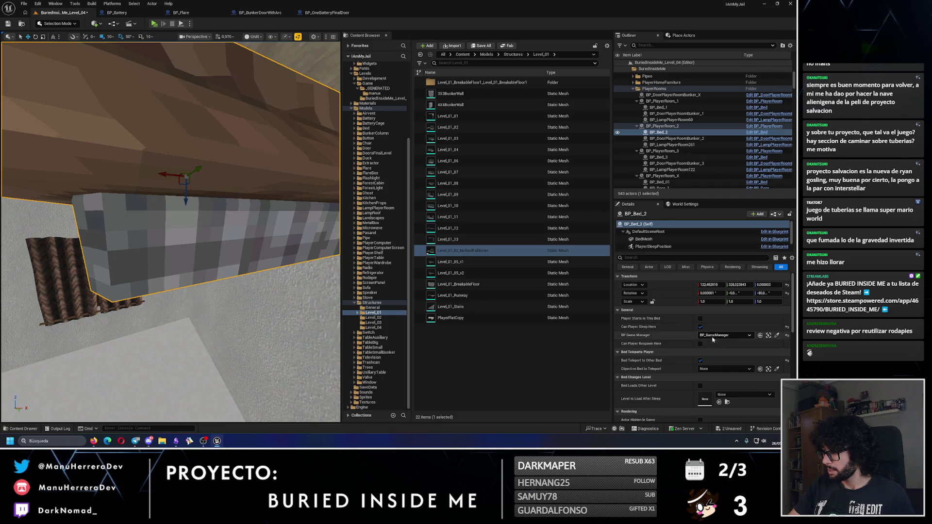
pyautogui.click(711, 369)
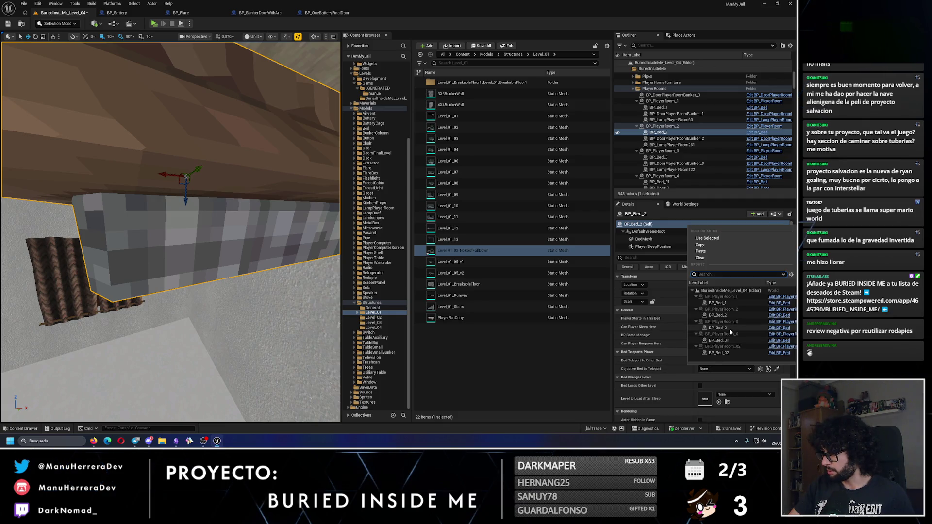
pyautogui.press('Escape')
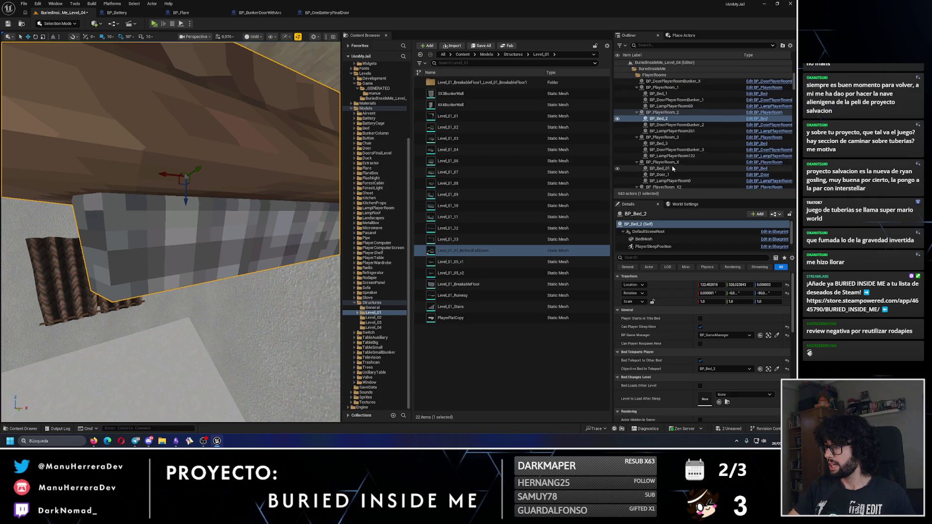
pyautogui.doubleClick(682, 164)
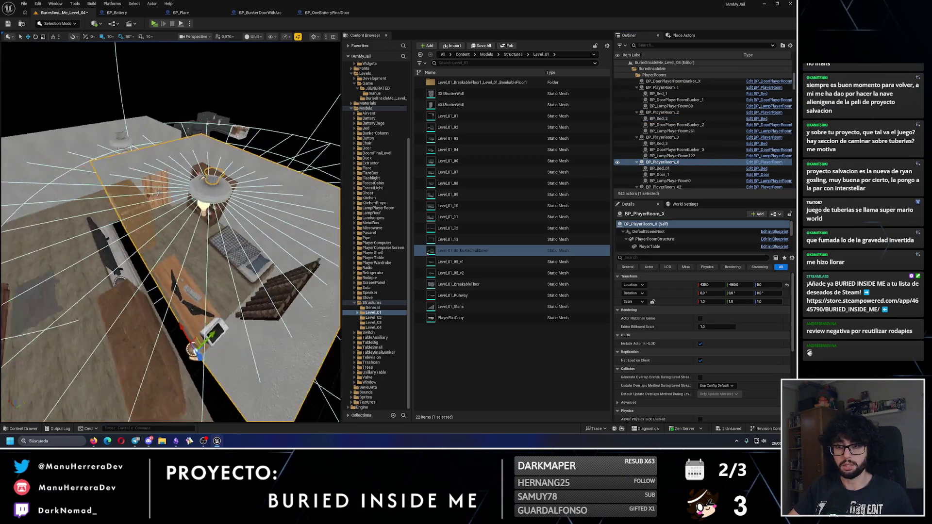
# - Rename BP_PlayerRoom_X to BP_PlayerRoom_Home and BP_Bed_01 to BP_Bed_Home
pyautogui.click(677, 163)
pyautogui.press('BackSpace')
pyautogui.write('Home')
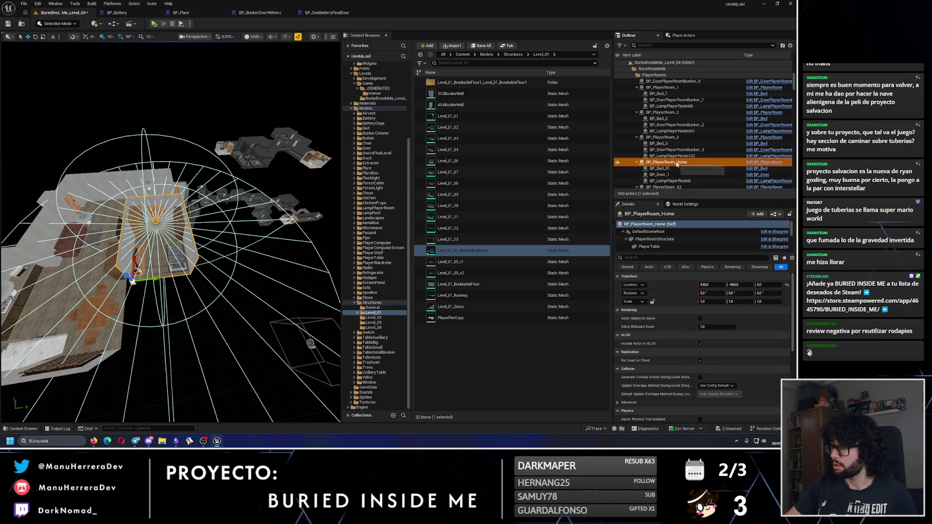
pyautogui.click(666, 168)
pyautogui.doubleClick(666, 168)
pyautogui.write('Ho')
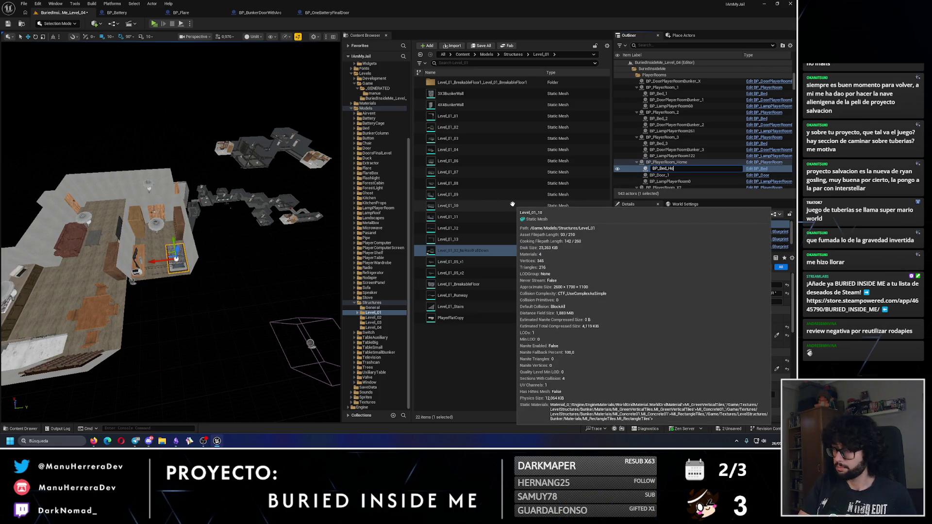
pyautogui.write('me')
pyautogui.click(659, 175)
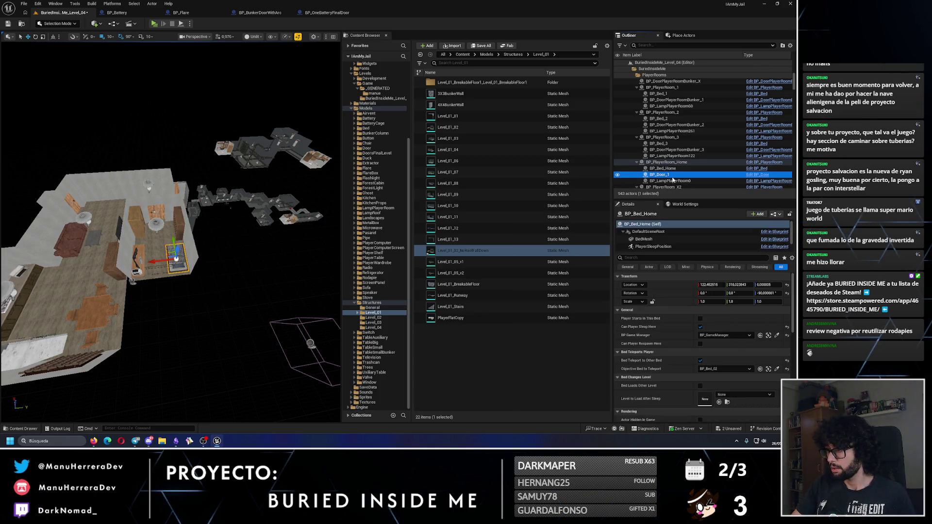
# - Rename BP_PlayerRoom_X2 to BP_PlayerRoom_Final
pyautogui.scroll(-2, 664, 170)
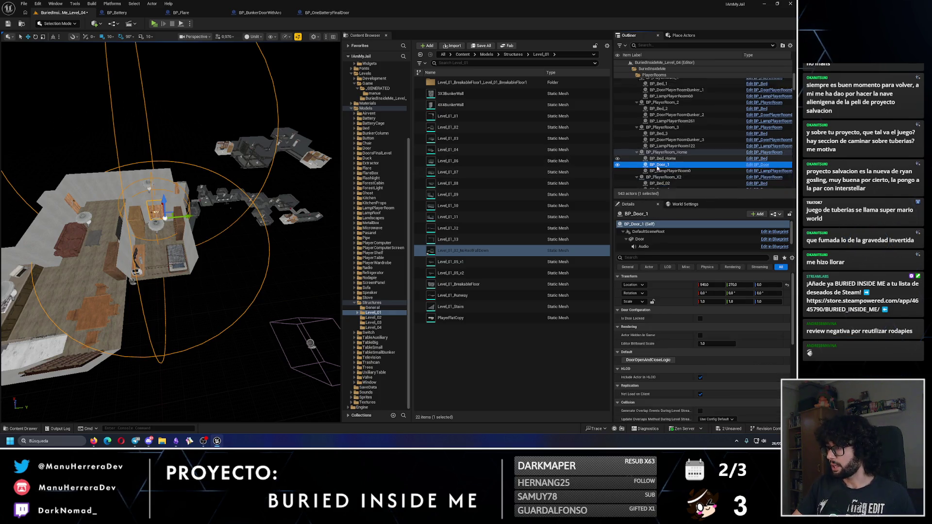
pyautogui.moveTo(204, 204); pyautogui.dragTo(146, 224)
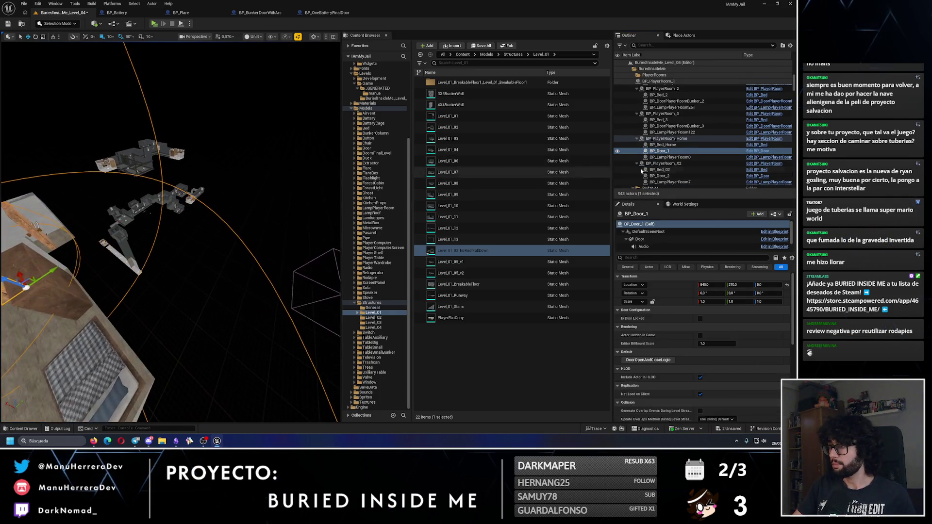
pyautogui.doubleClick(664, 164)
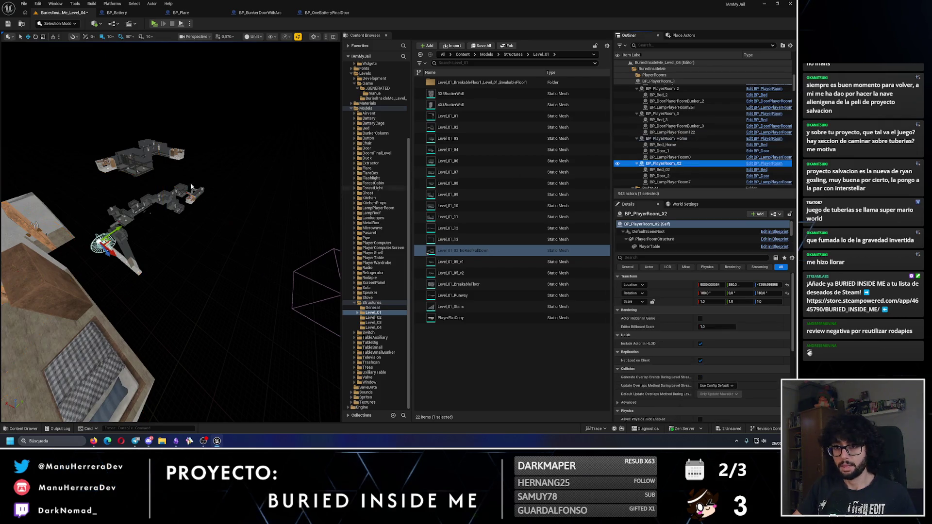
pyautogui.moveTo(154, 182)
pyautogui.mouseDown()
pyautogui.moveTo(166, 189)
pyautogui.moveTo(146, 195)
pyautogui.moveTo(170, 184)
pyautogui.mouseUp()
pyautogui.click(679, 164)
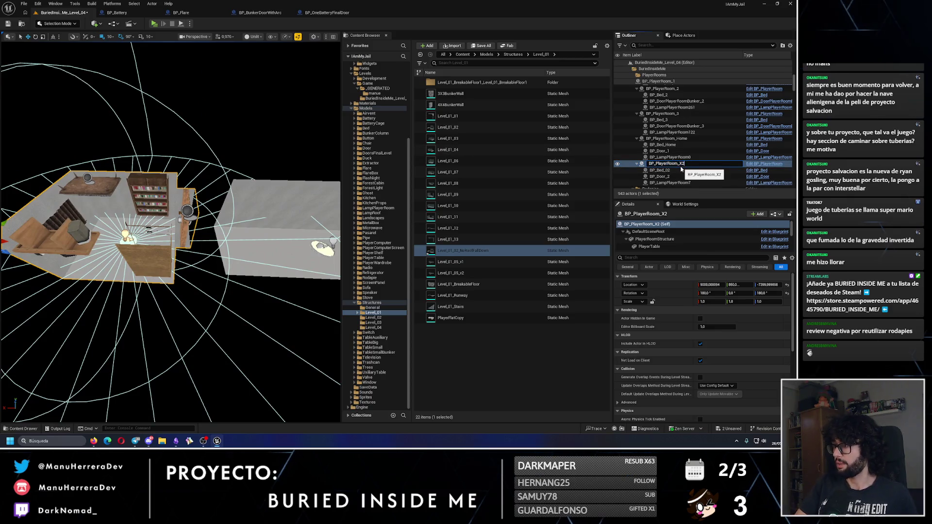
pyautogui.write('Final')
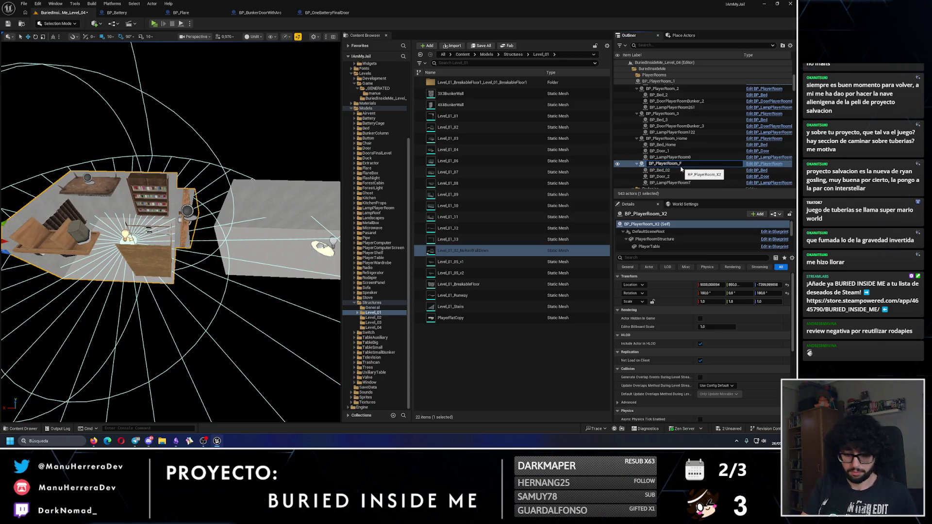
pyautogui.press('Return')
# - Rename BP_Bed_02 to BP_Bed_Final and BP_Door_2 to BP_Door_Final
pyautogui.click(674, 145)
pyautogui.click(674, 144)
pyautogui.press('BackSpace')
pyautogui.press('BackSpace')
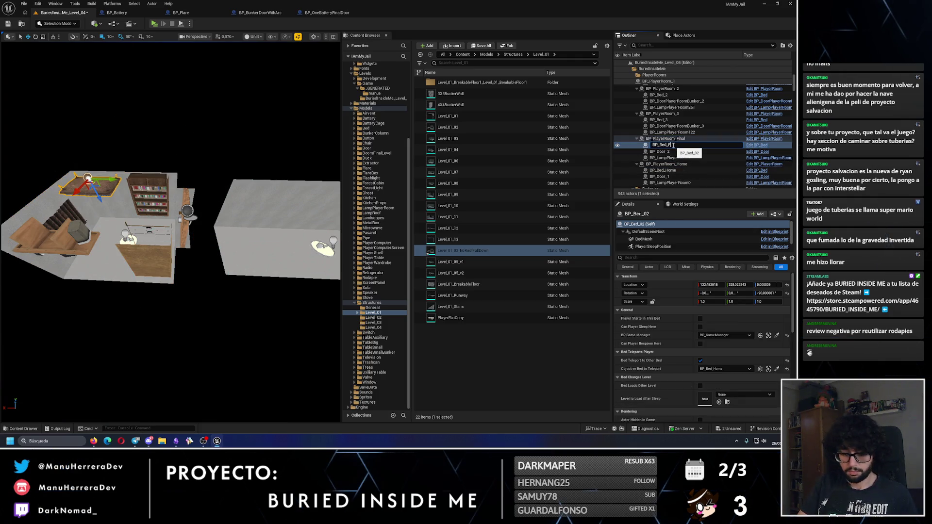
pyautogui.write('l')
pyautogui.press('Return')
pyautogui.click(660, 151)
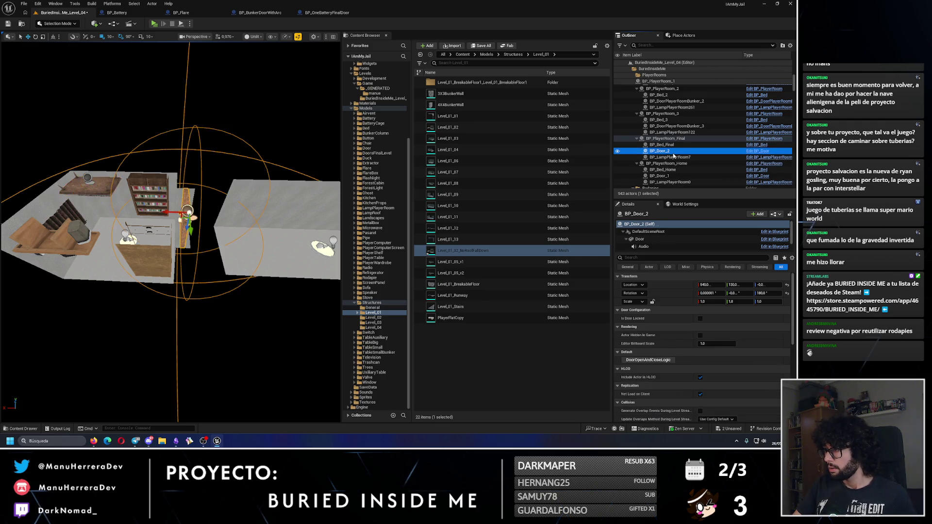
pyautogui.moveTo(459, 206)
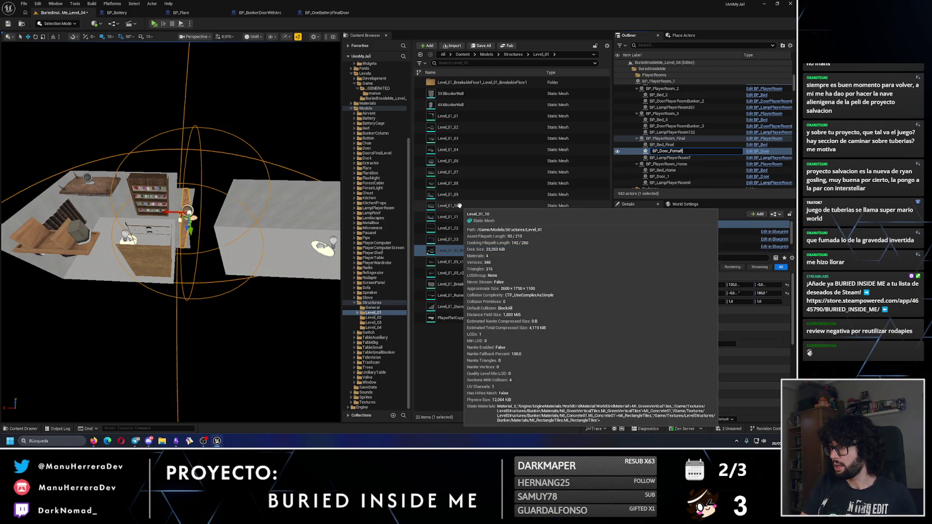
pyautogui.write('nal')
pyautogui.press('Return')
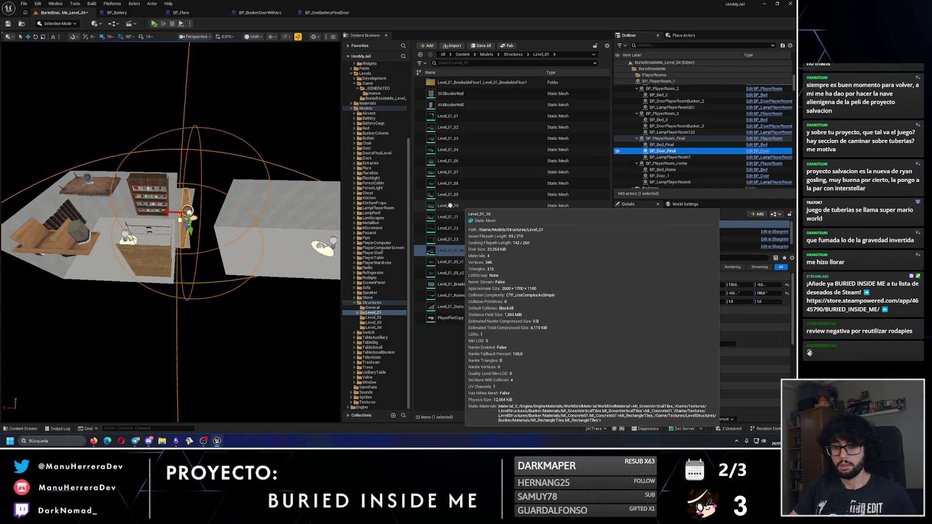
pyautogui.press('Escape')
# - Save the level
pyautogui.click(8, 25)
pyautogui.moveTo(125, 151); pyautogui.dragTo(125, 243)
pyautogui.click(664, 88)
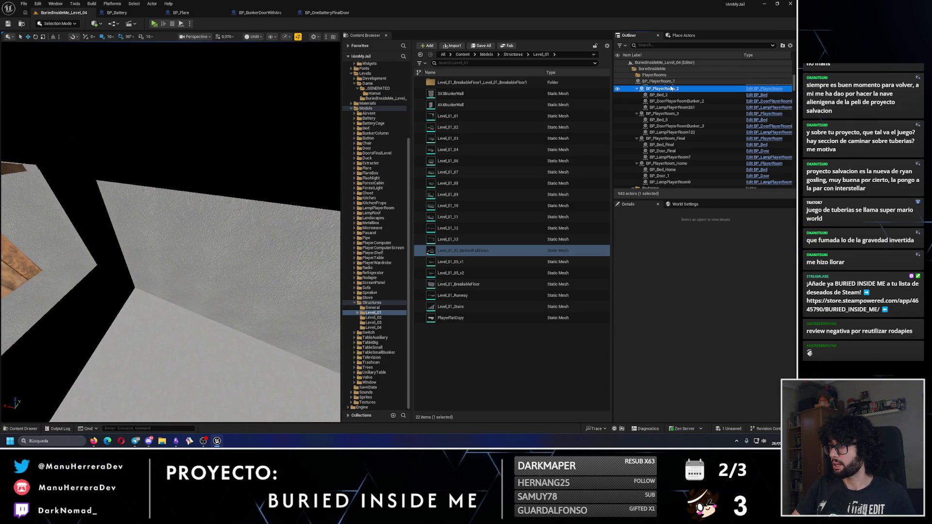
# - Tick 'Player Starts in This Bed' on BP_Bed_1 in BP_PlayerRoom_1
pyautogui.scroll(3, 668, 112)
pyautogui.click(669, 113)
pyautogui.press('f')
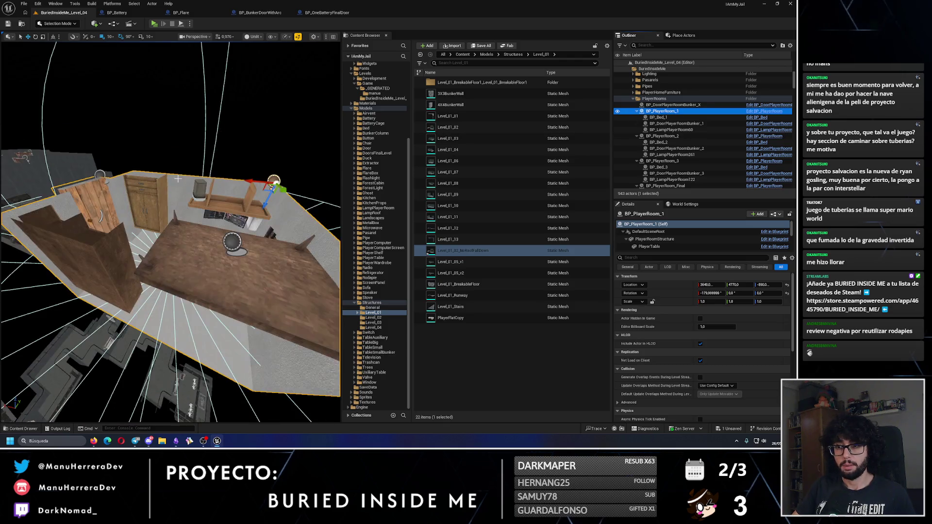
pyautogui.click(265, 216)
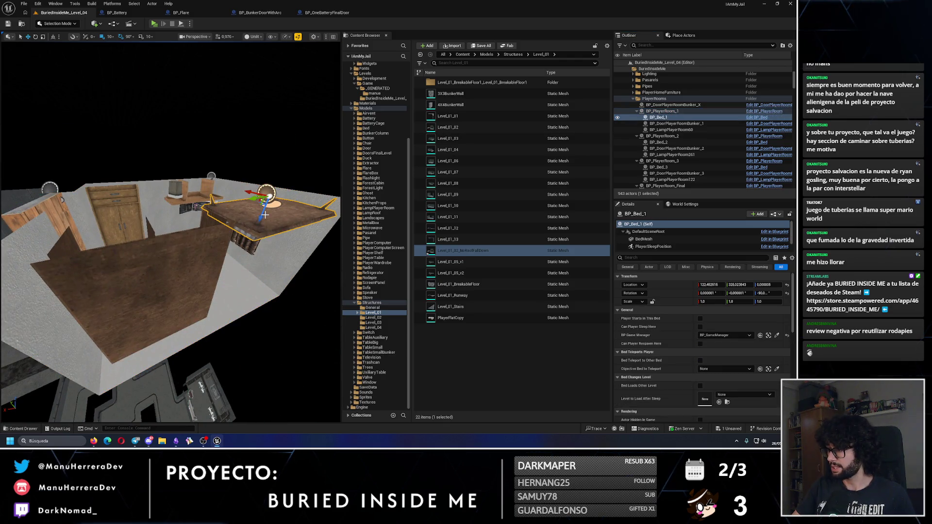
pyautogui.click(700, 318)
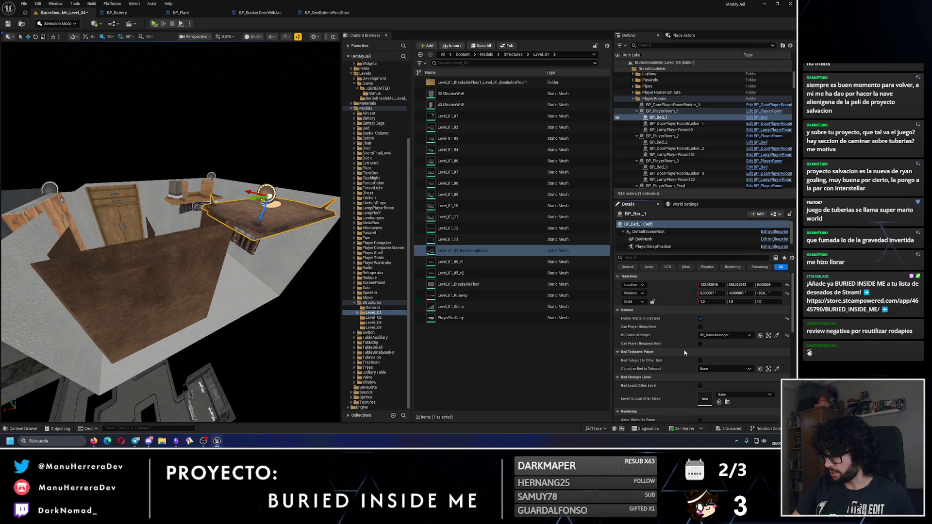
# - Check BP_Bed_2 and BP_Bed_3 bed settings, then launch a playtest with Alt+P
pyautogui.click(672, 143)
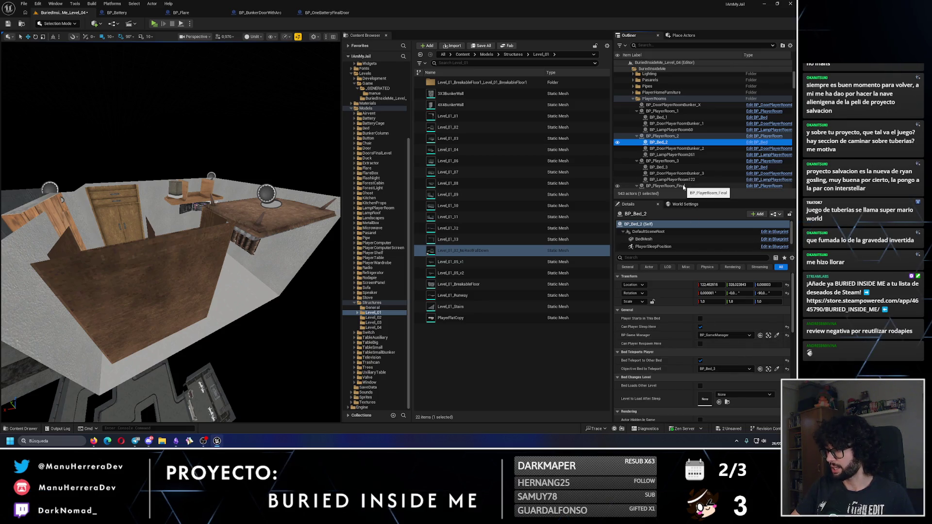
pyautogui.click(659, 167)
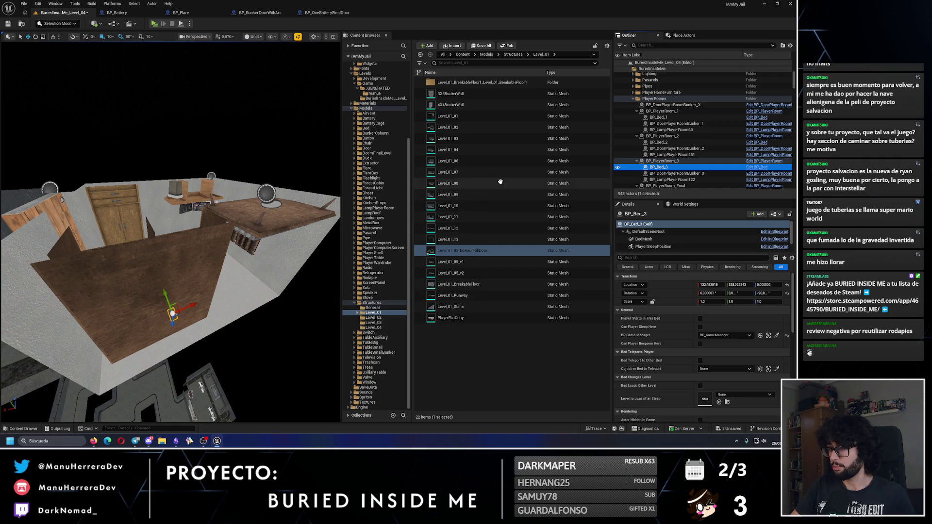
pyautogui.moveTo(170, 218); pyautogui.dragTo(204, 146)
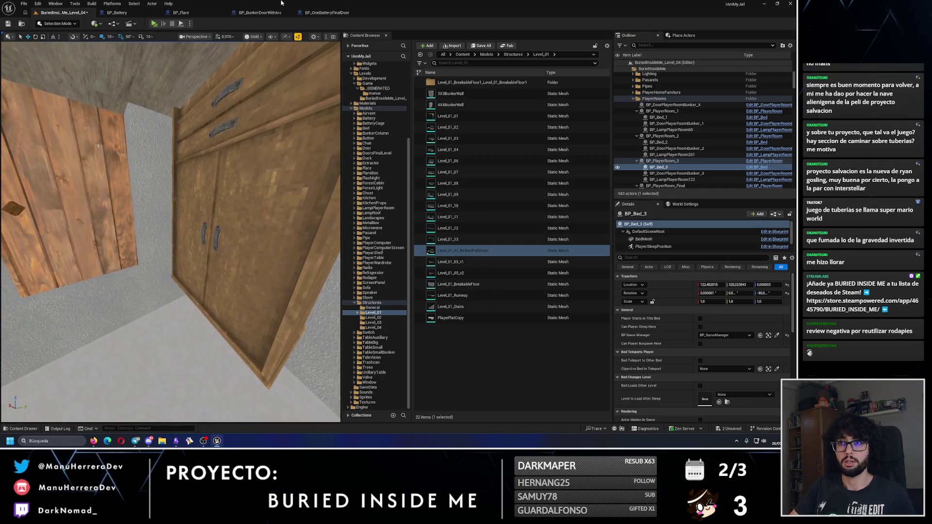
pyautogui.hotkey('alt', 'p')
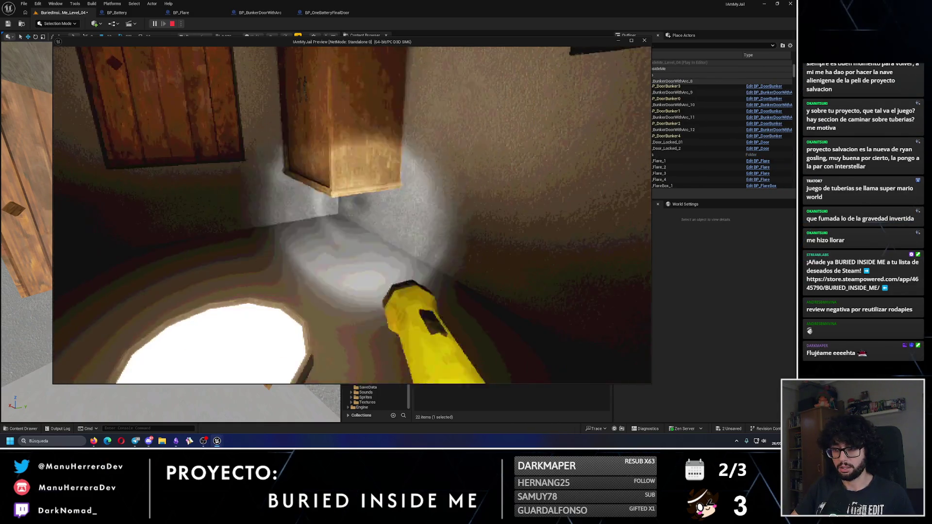
# - Open the wooden hatch and sprint through the dark corridor into the room with the ceiling light
pyautogui.press('w')
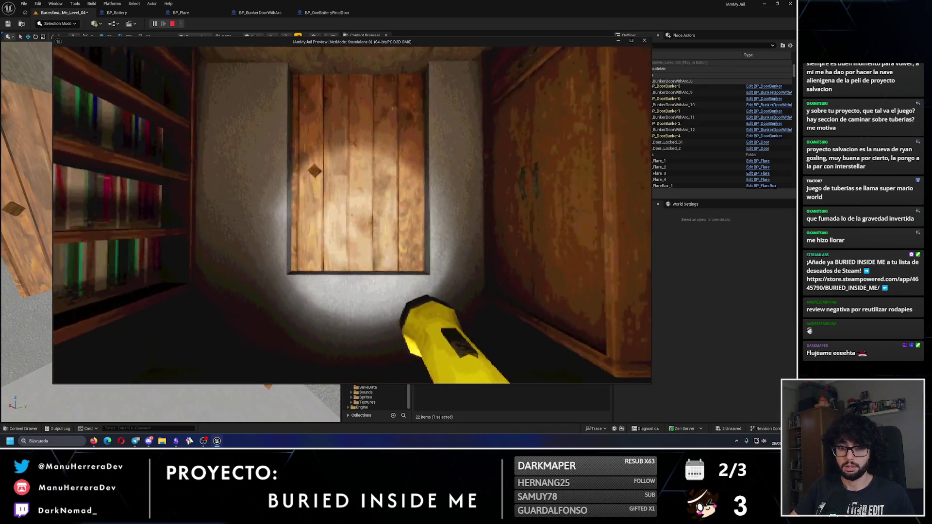
pyautogui.press('e')
pyautogui.press('w')
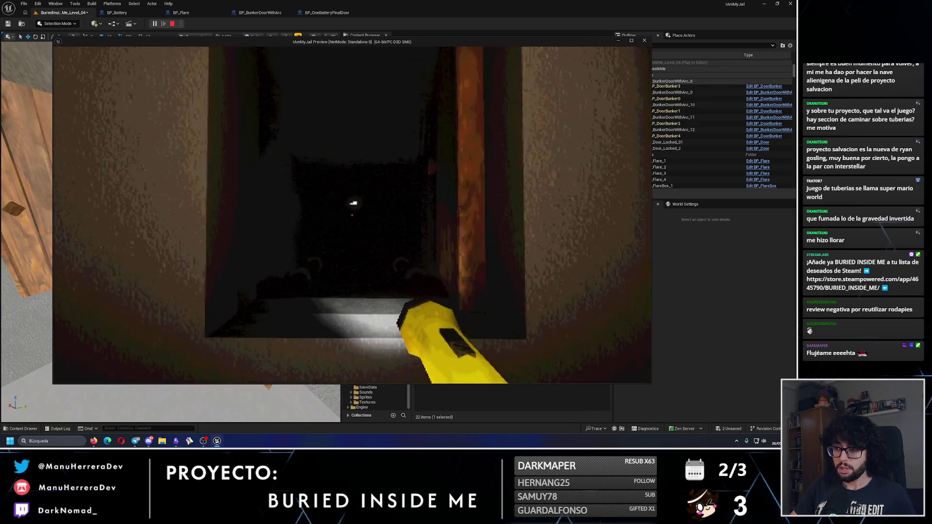
pyautogui.hotkey('shift', 'w')
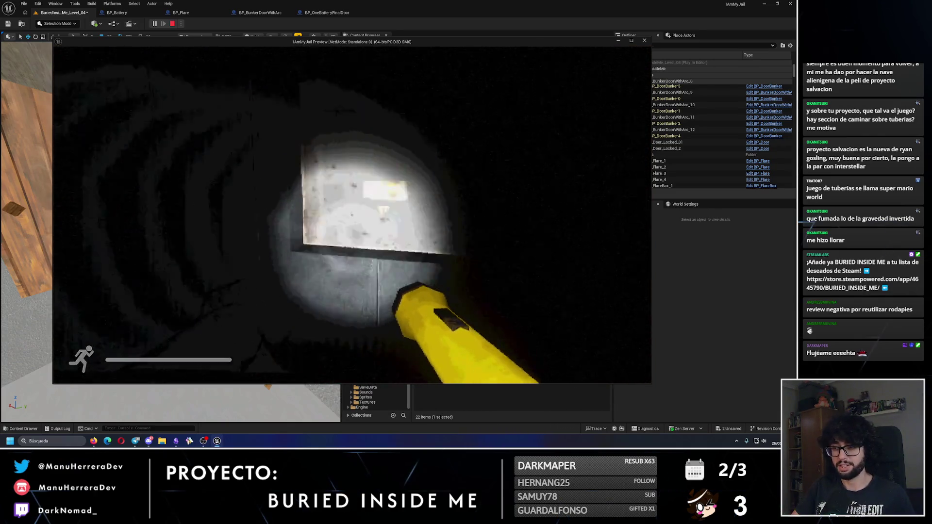
pyautogui.press('w')
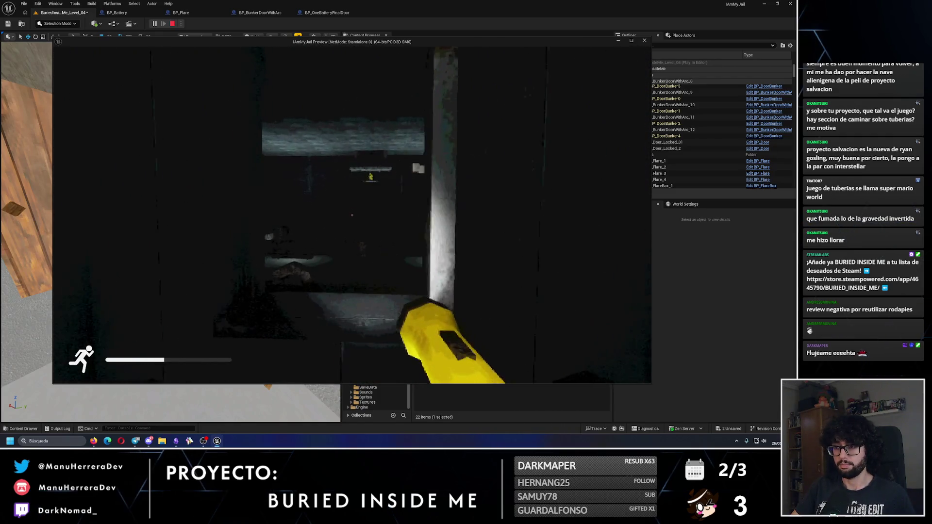
pyautogui.press('w')
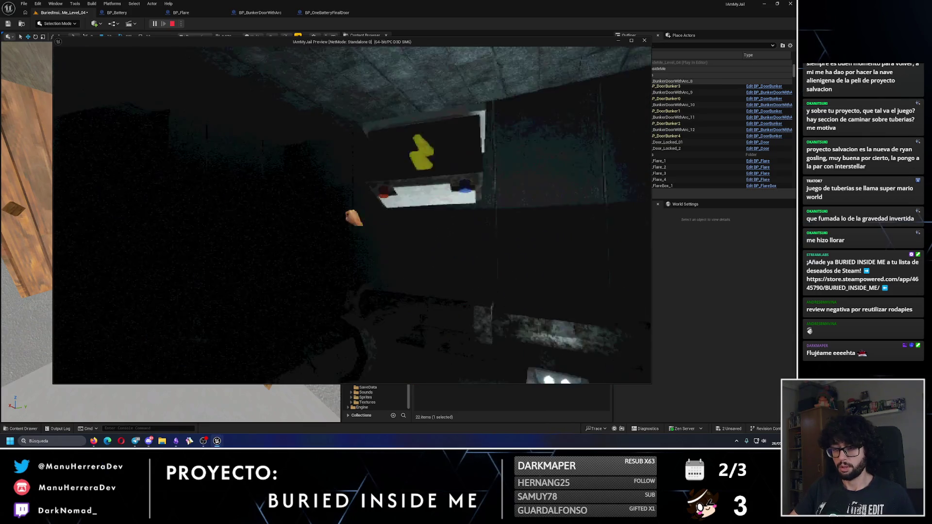
# - Switch on the flashlight, throw a flare, and inspect the battery box up close
pyautogui.press('f')
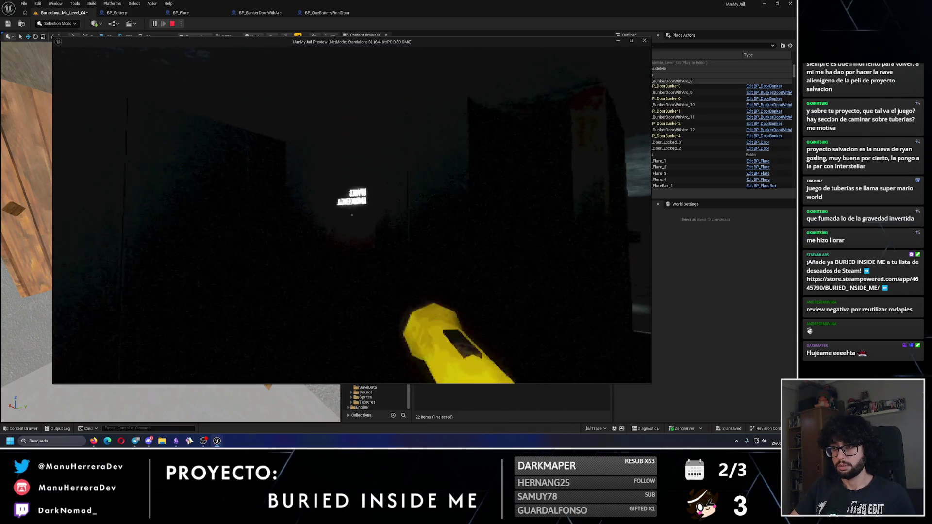
pyautogui.press('e')
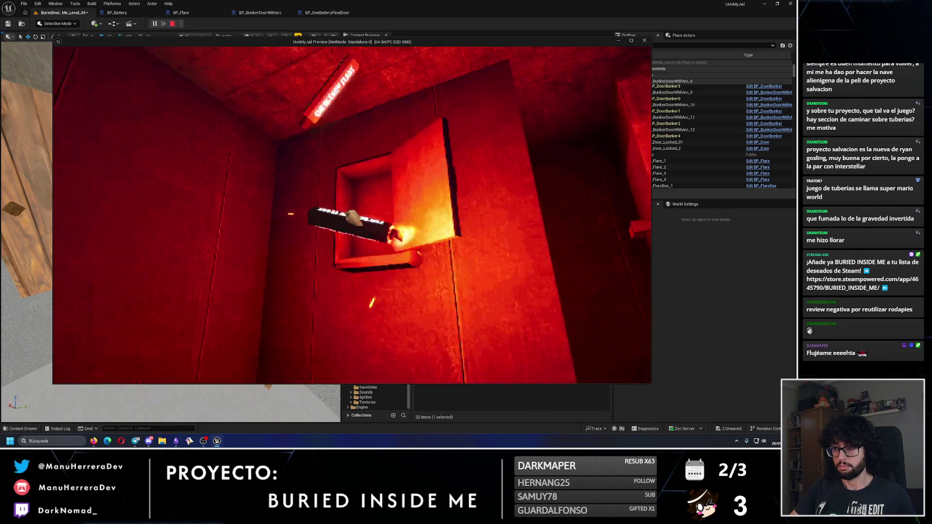
pyautogui.click(352, 215)
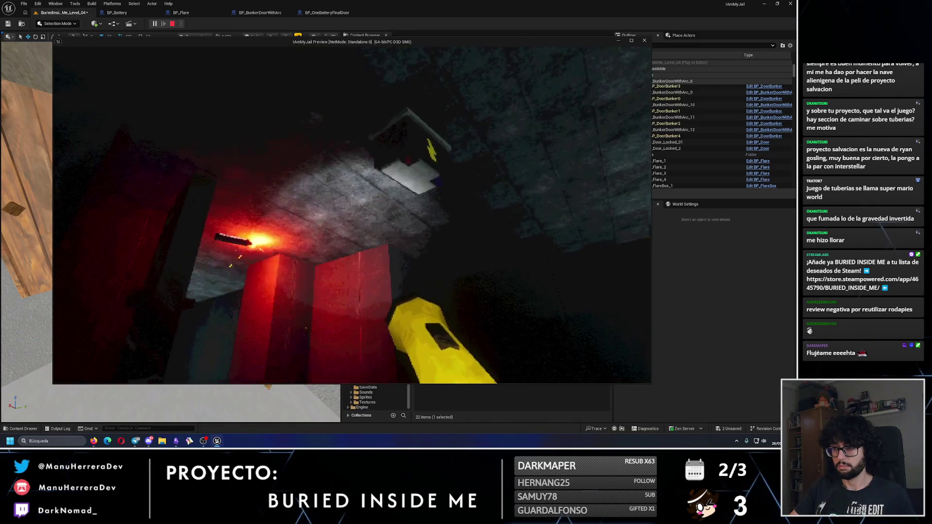
pyautogui.press('f')
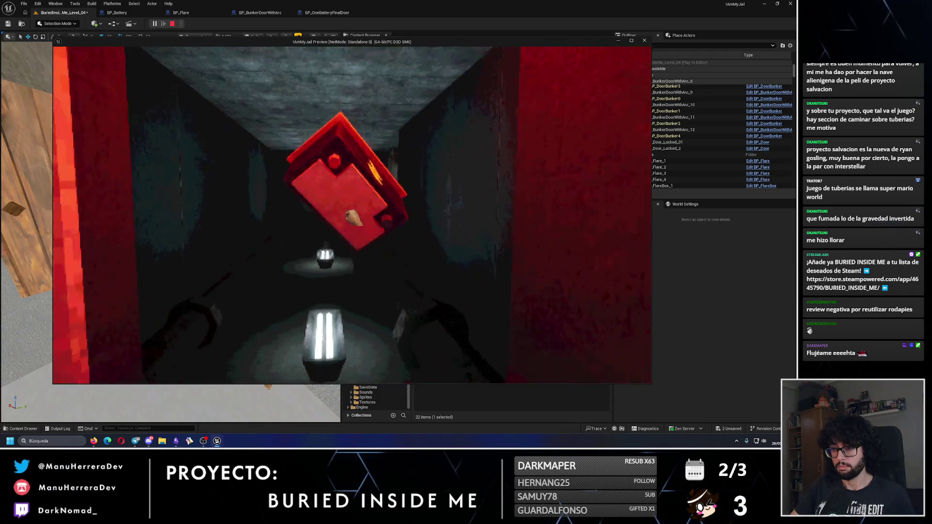
pyautogui.hotkey('shift', 'w')
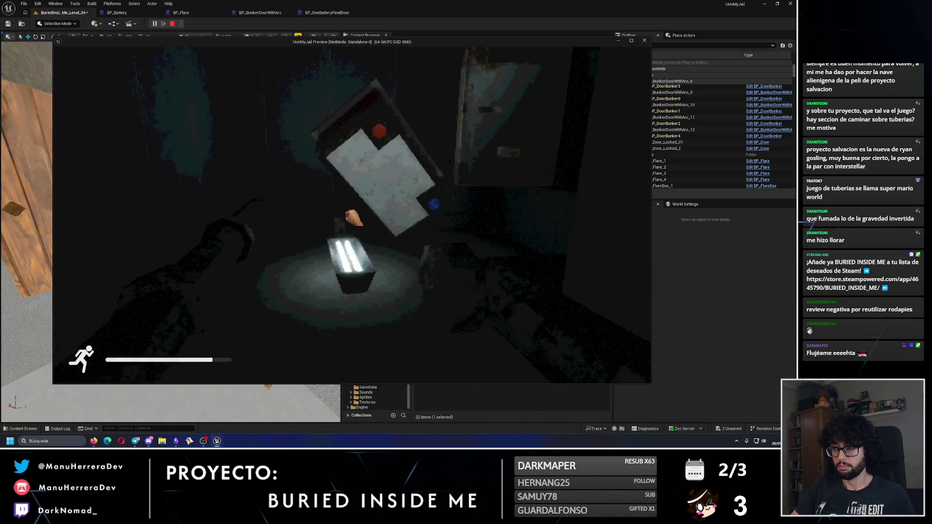
pyautogui.press('f')
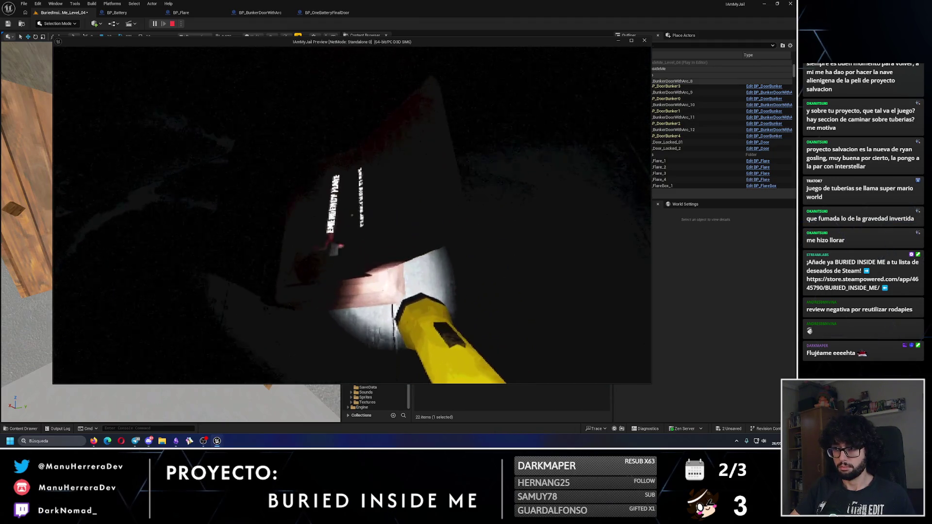
# - Throw a second flare beside the first and open the battery box lid
pyautogui.press('e')
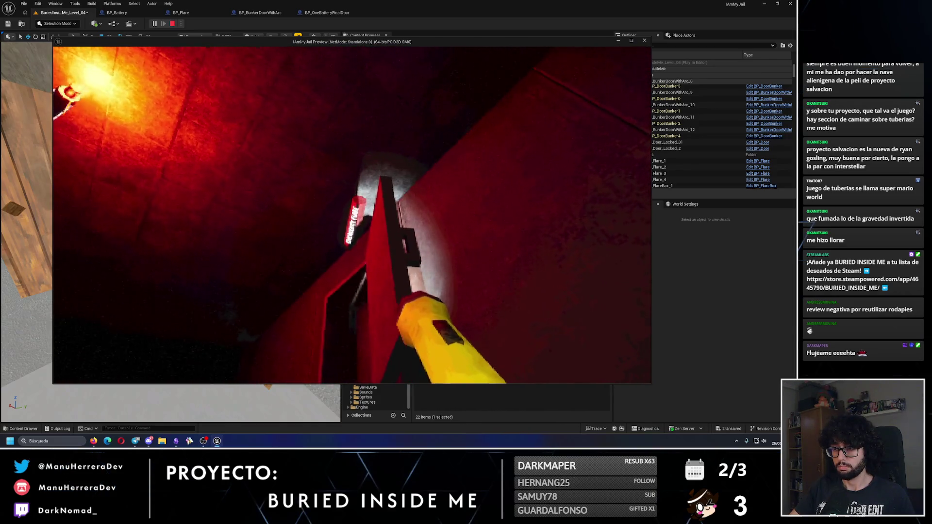
pyautogui.press('e')
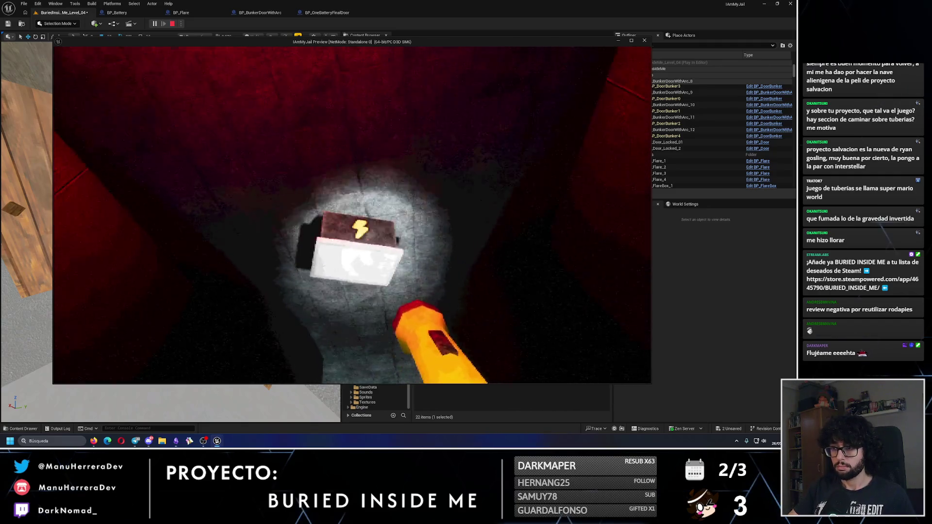
pyautogui.press('e')
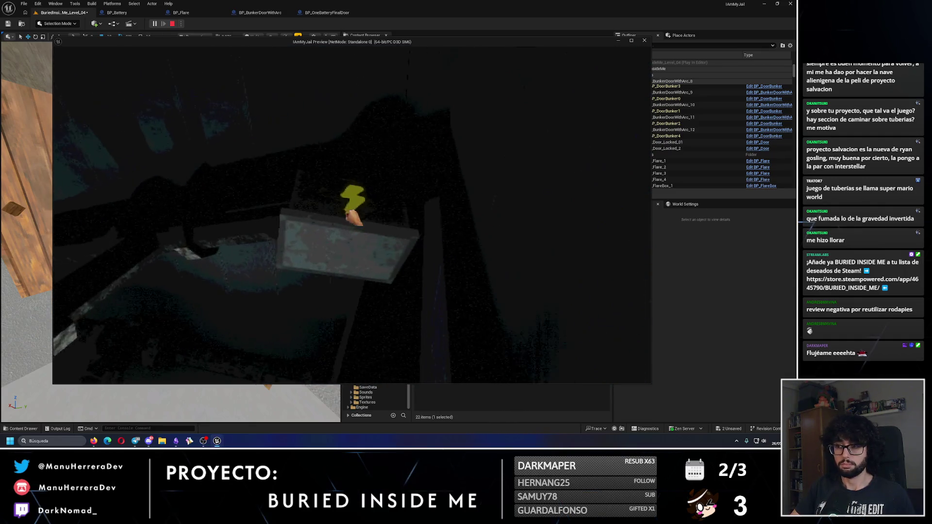
pyautogui.press('shift')
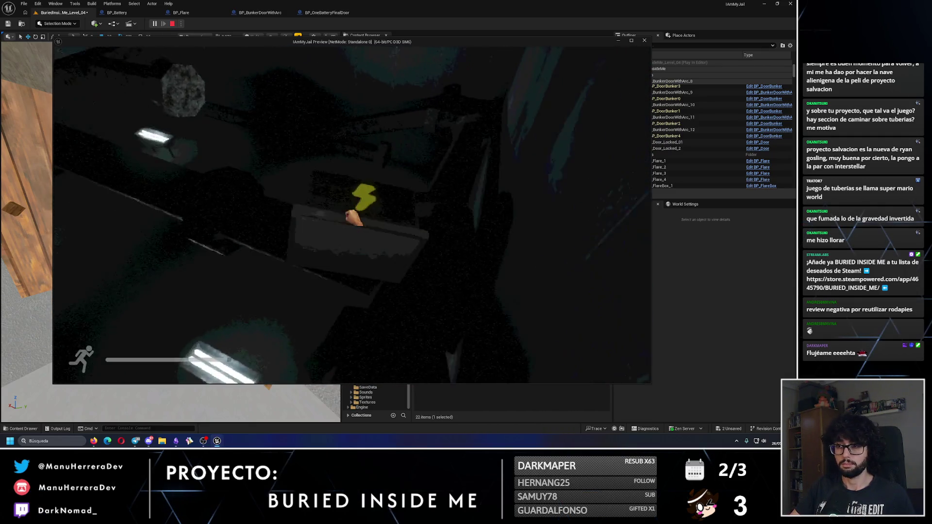
# - Insert the battery into the wall slot and open the door at the lit wall plate
pyautogui.press('w')
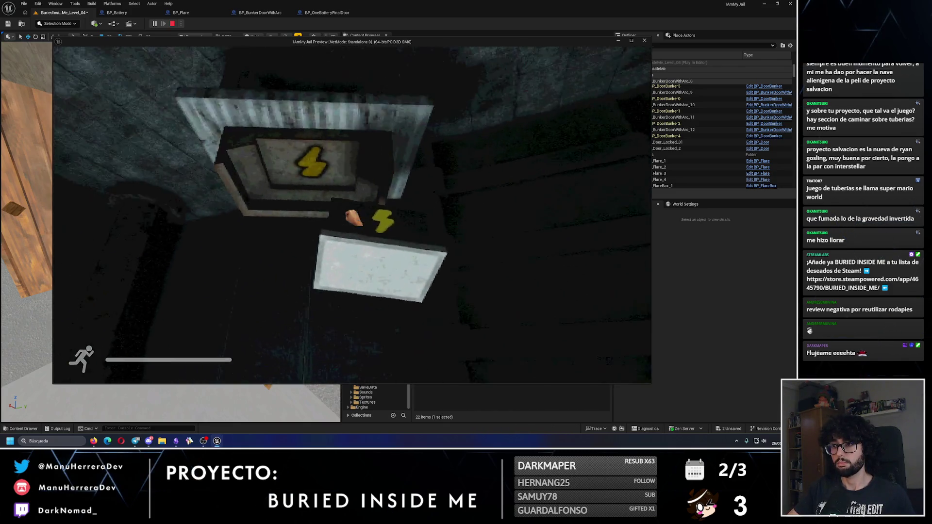
pyautogui.press('e')
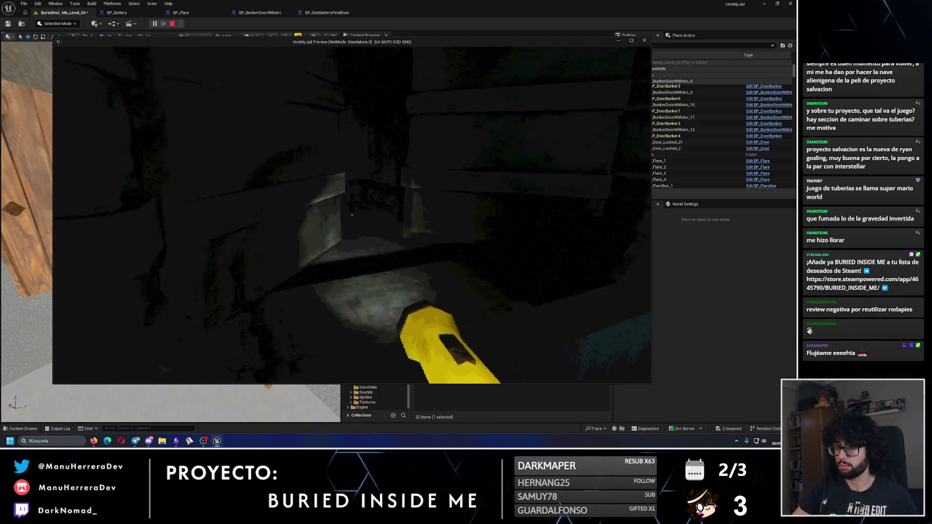
pyautogui.hotkey('shift', 'w')
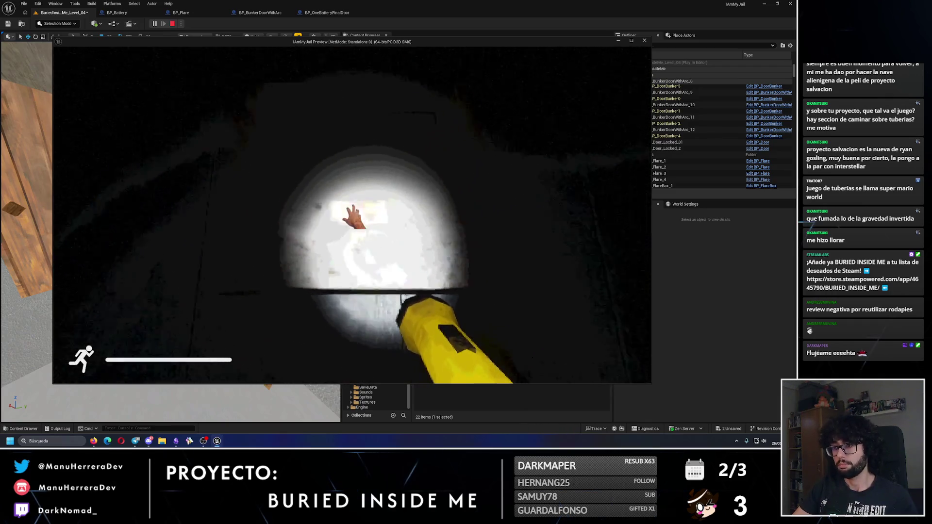
pyautogui.click(354, 219)
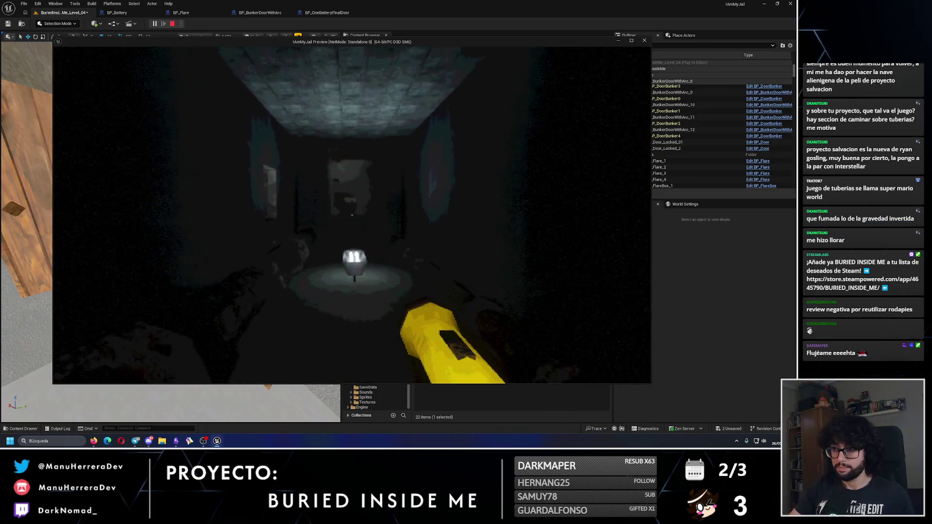
# - Walk down the corridor and crawl through the duct to the vent grate
pyautogui.press('w')
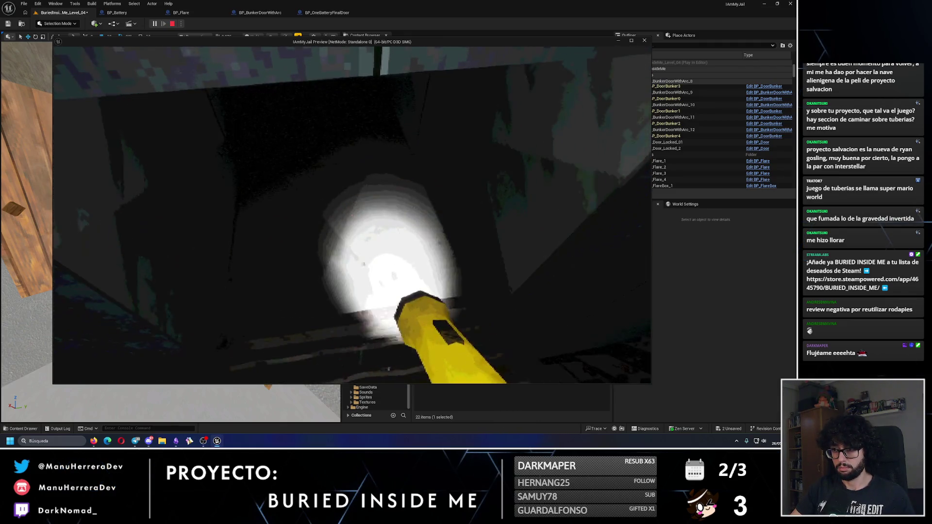
pyautogui.moveTo(351, 215)
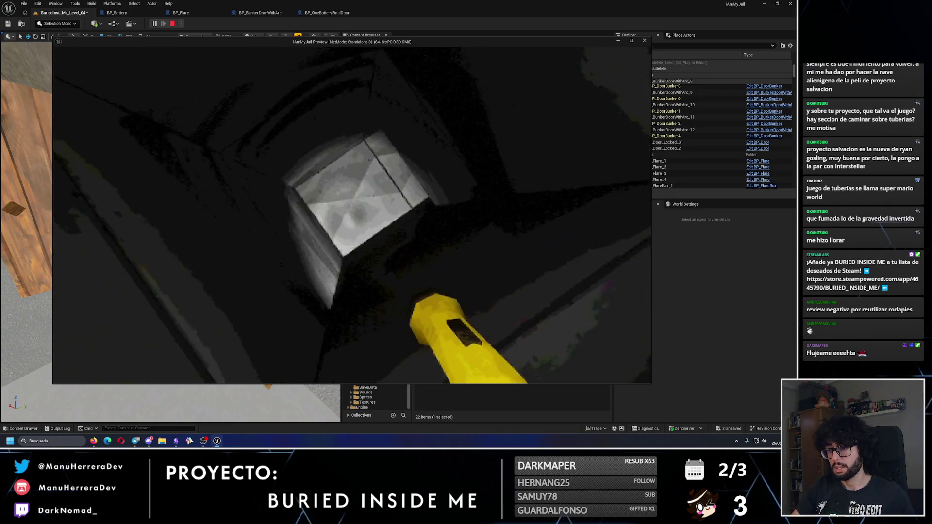
pyautogui.press('w')
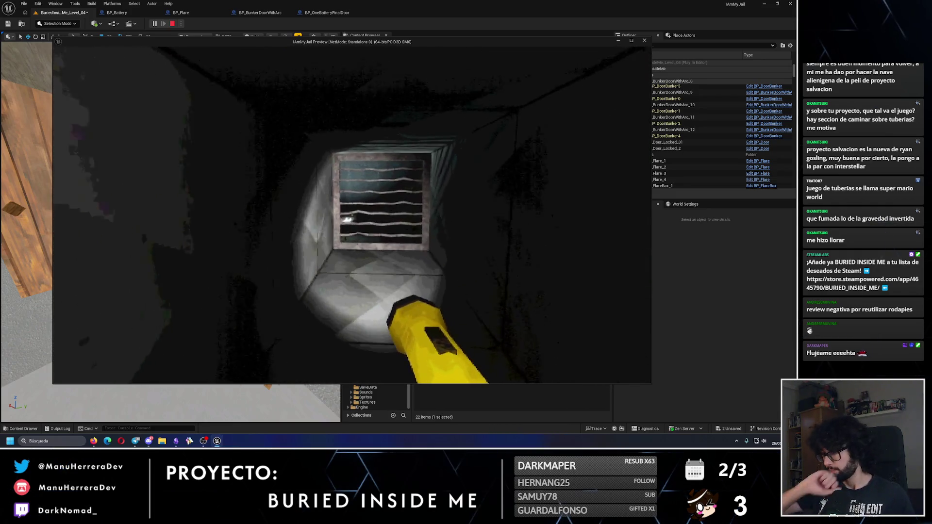
pyautogui.press('w')
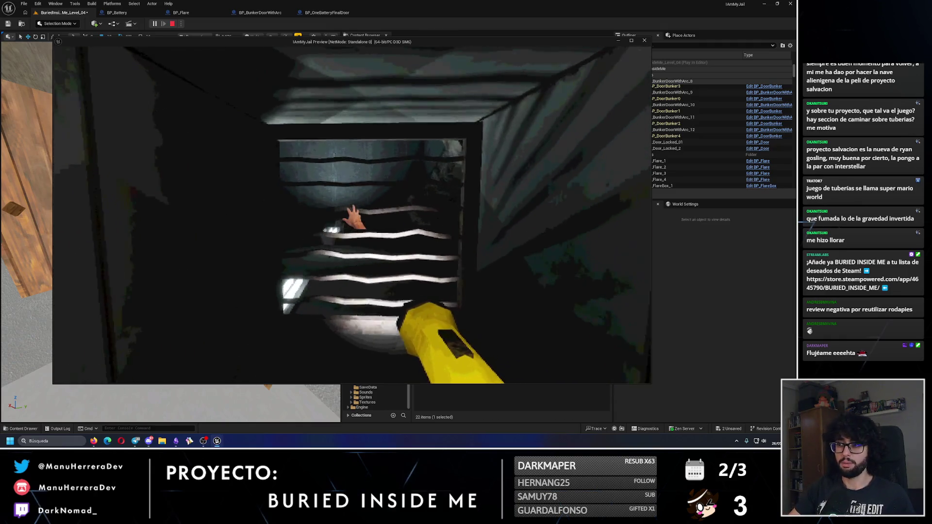
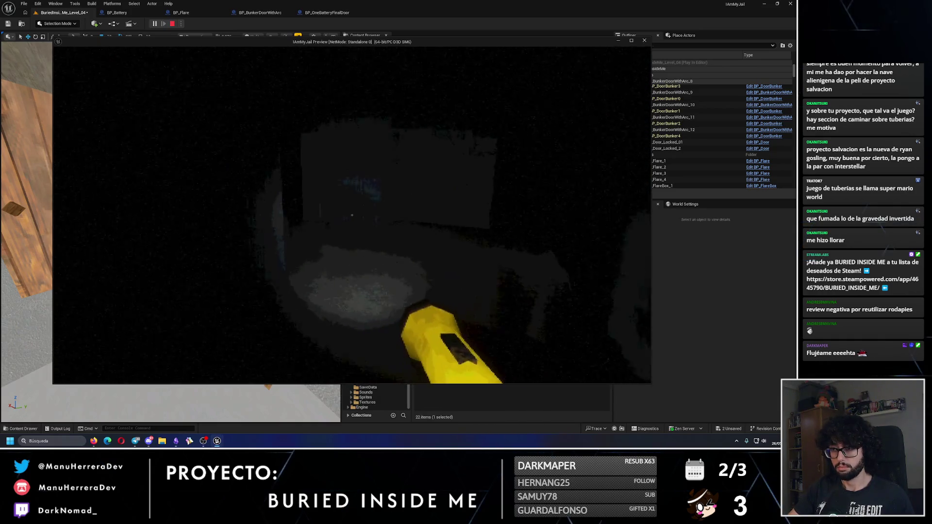
# - Sprint through Level_04's vents, ducts and lit tunnels with the flashlight on, then end the session
pyautogui.hotkey('shift', 'w')
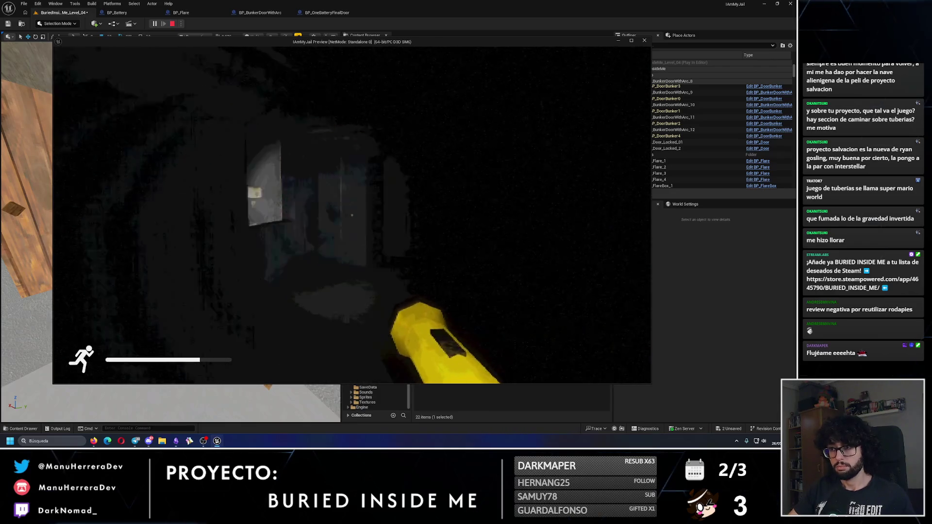
pyautogui.press('f')
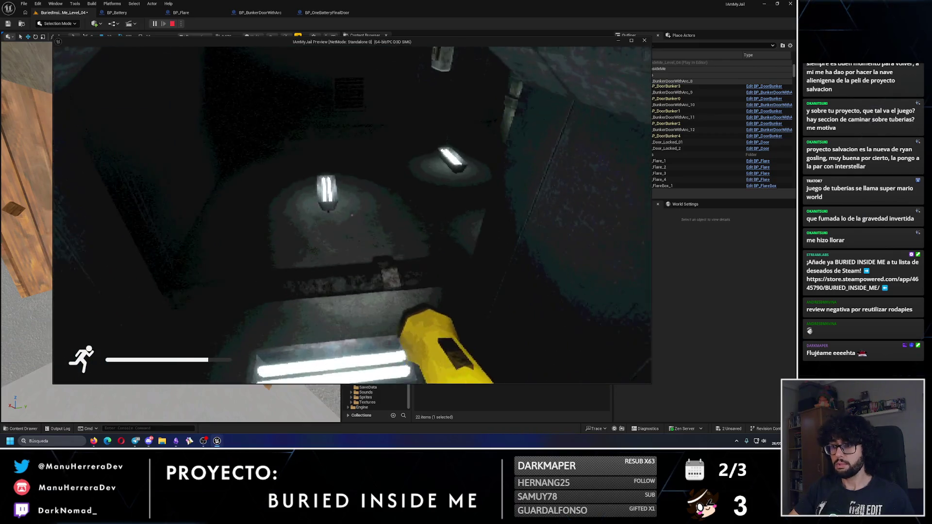
pyautogui.press('w')
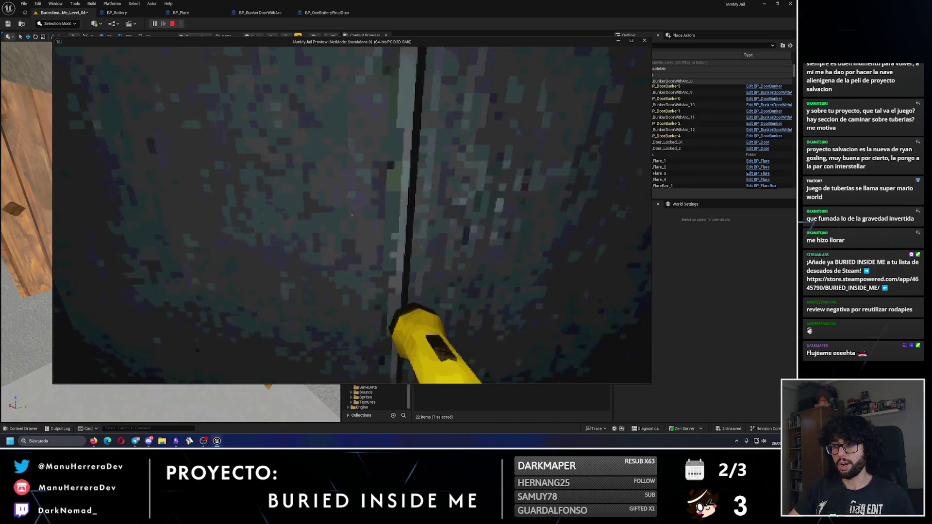
pyautogui.press('w')
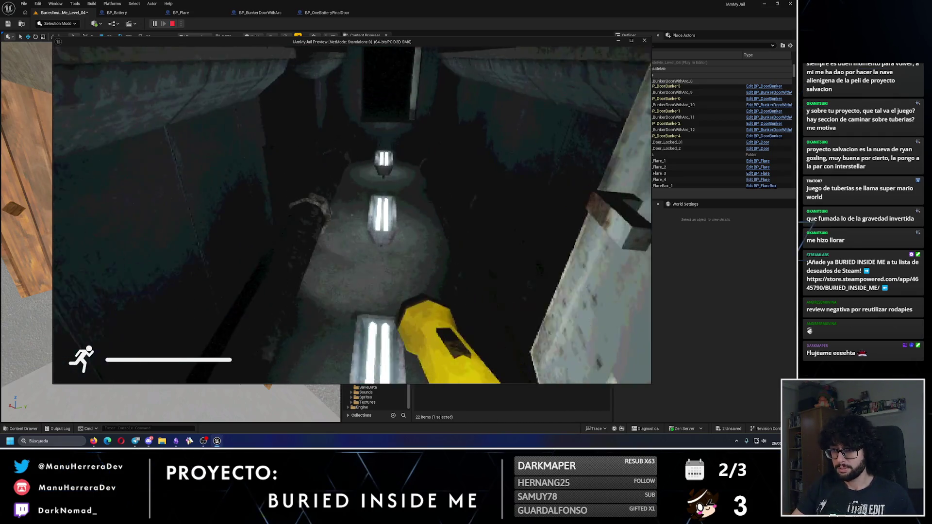
pyautogui.hotkey('shift', 'w')
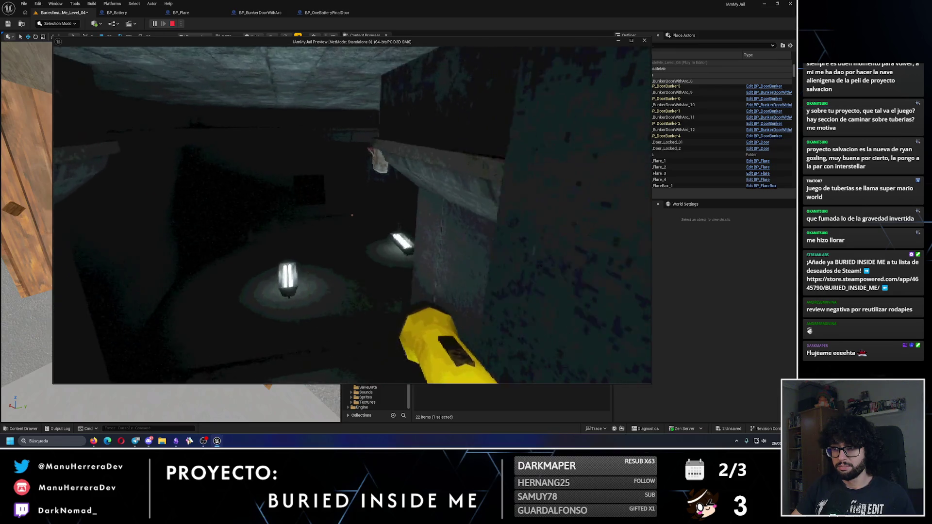
pyautogui.hotkey('shift', 'w')
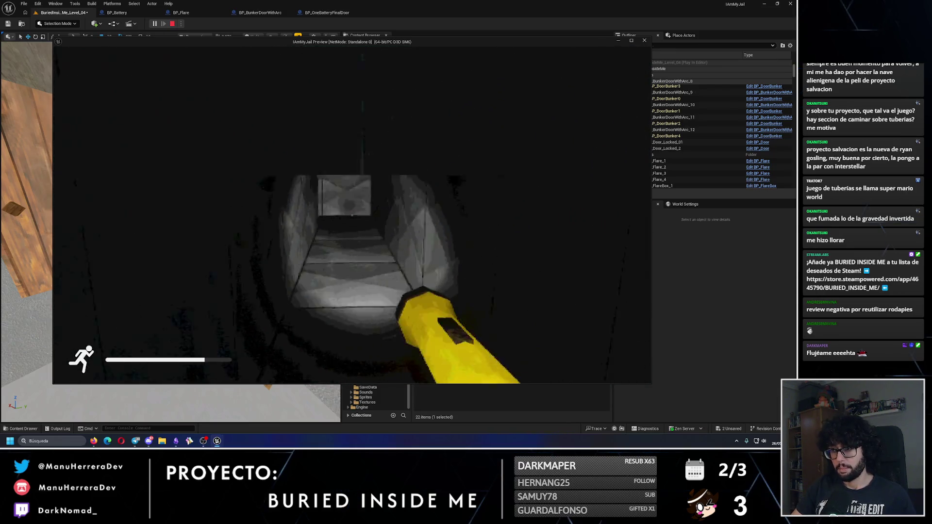
pyautogui.press('w')
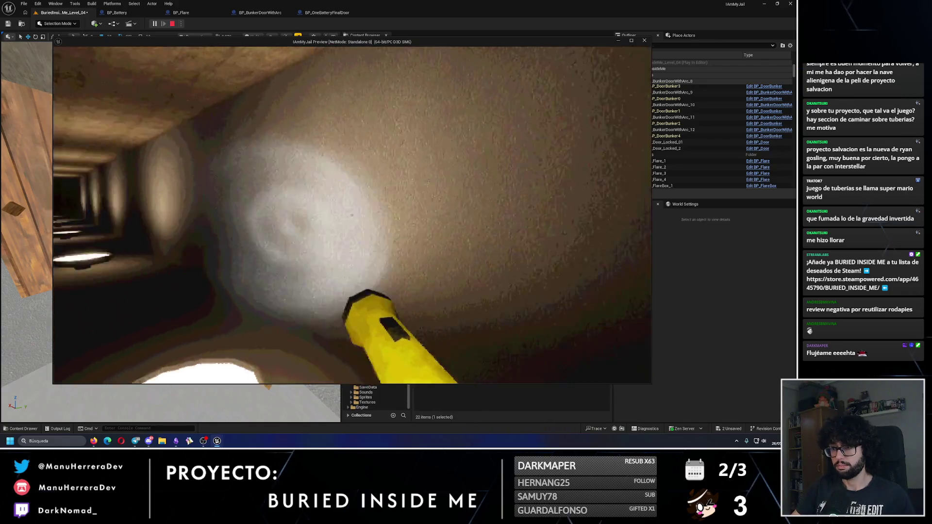
pyautogui.hotkey('shift', 'w')
pyautogui.hotkey('shift', 'w')
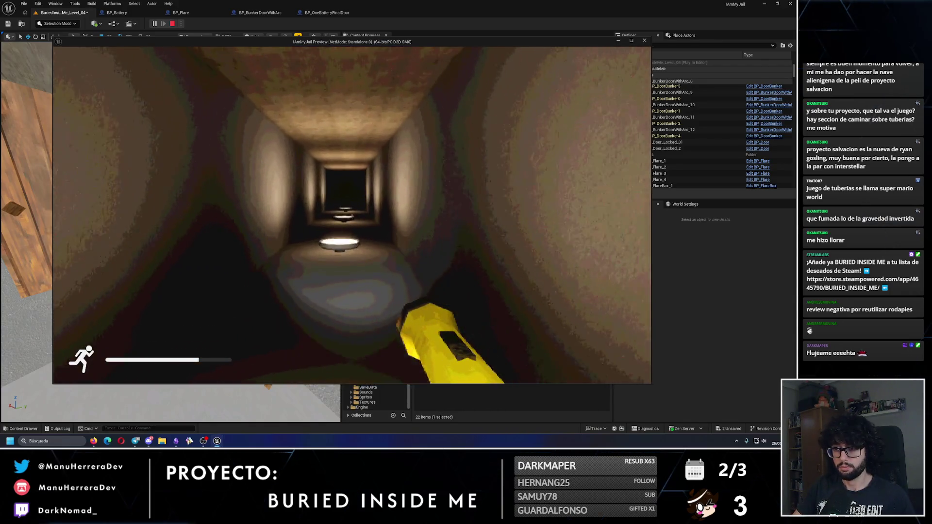
pyautogui.hotkey('shift', 'w')
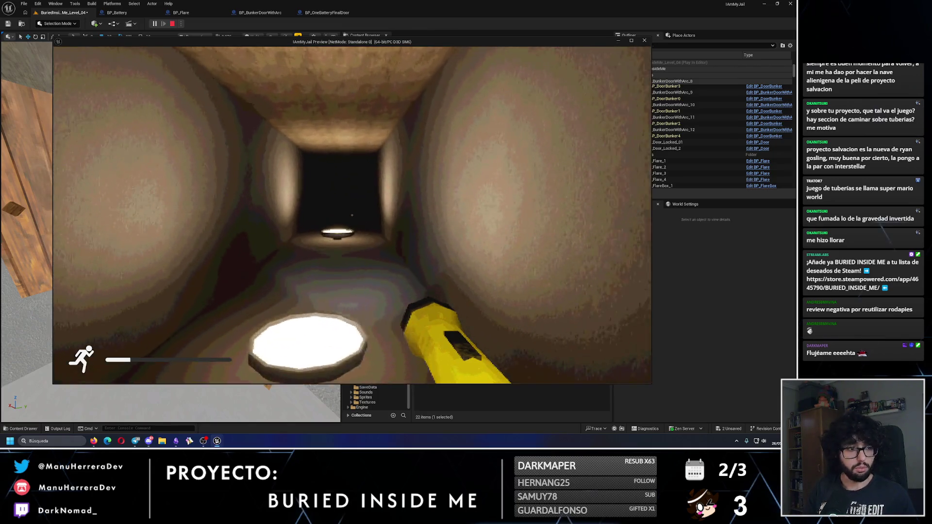
pyautogui.press('w')
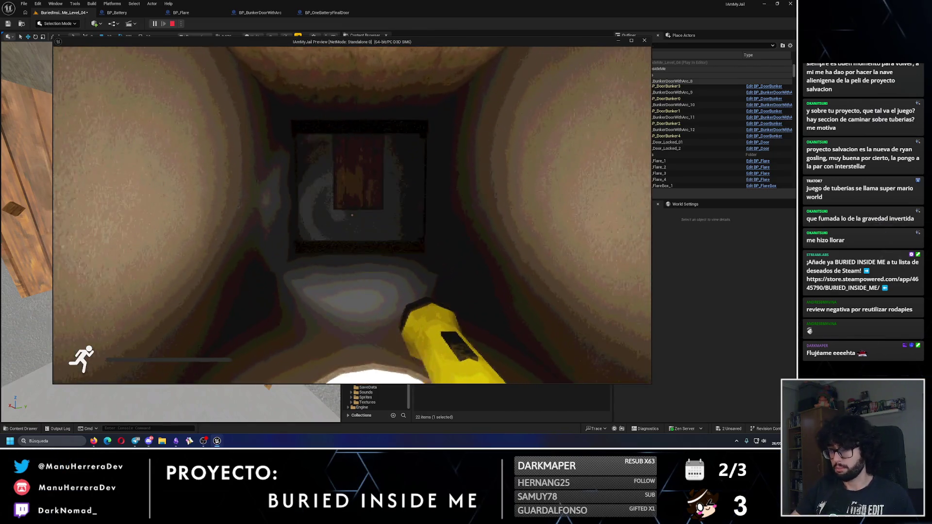
pyautogui.press('Escape')
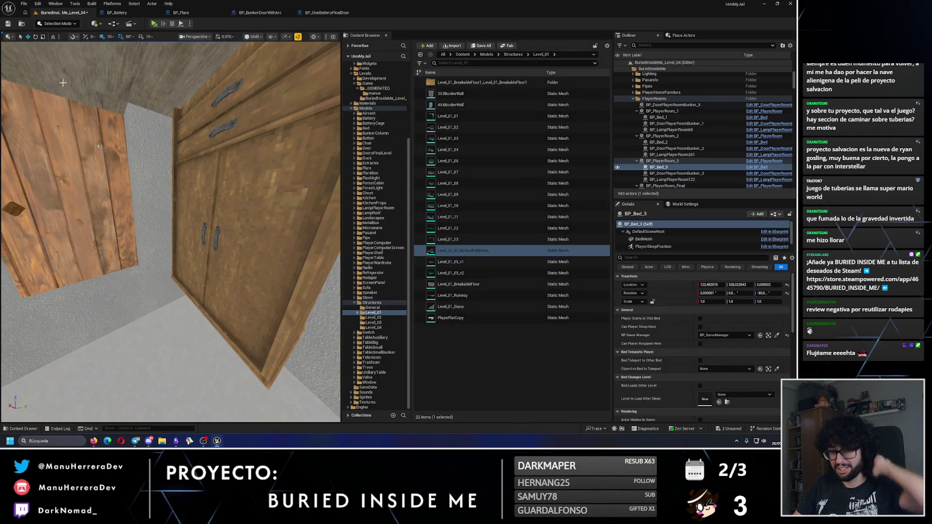
# - Save Level_04 and close the open BP_Battery and BP_Flare Blueprint tabs
pyautogui.click(9, 24)
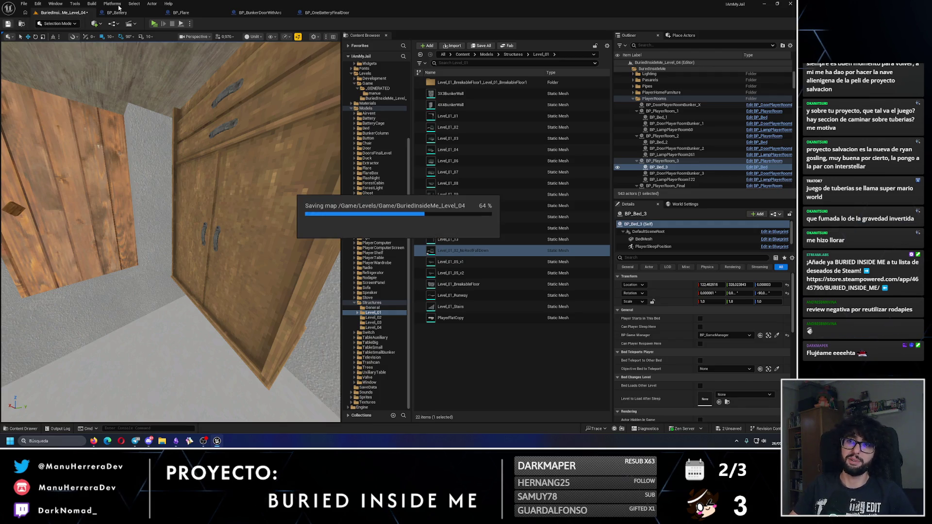
pyautogui.click(157, 13)
pyautogui.click(157, 13)
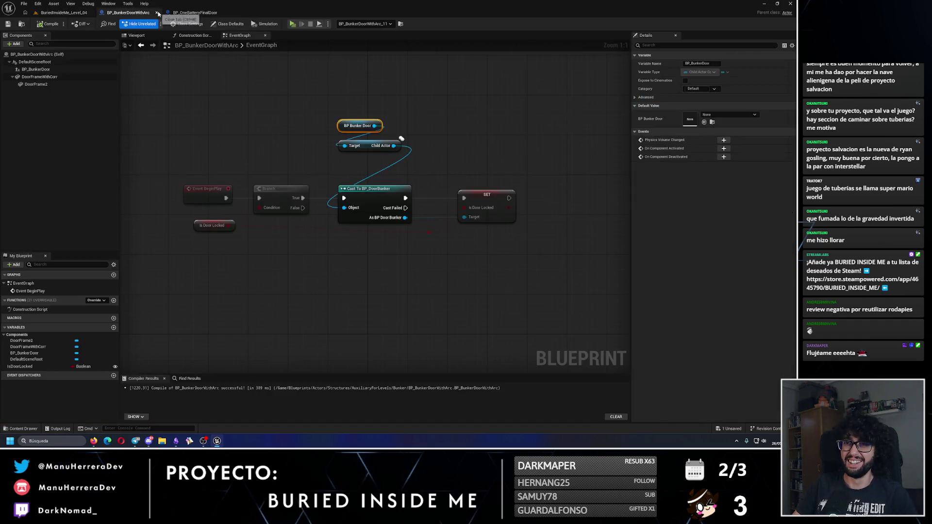
pyautogui.click(157, 13)
pyautogui.click(157, 13)
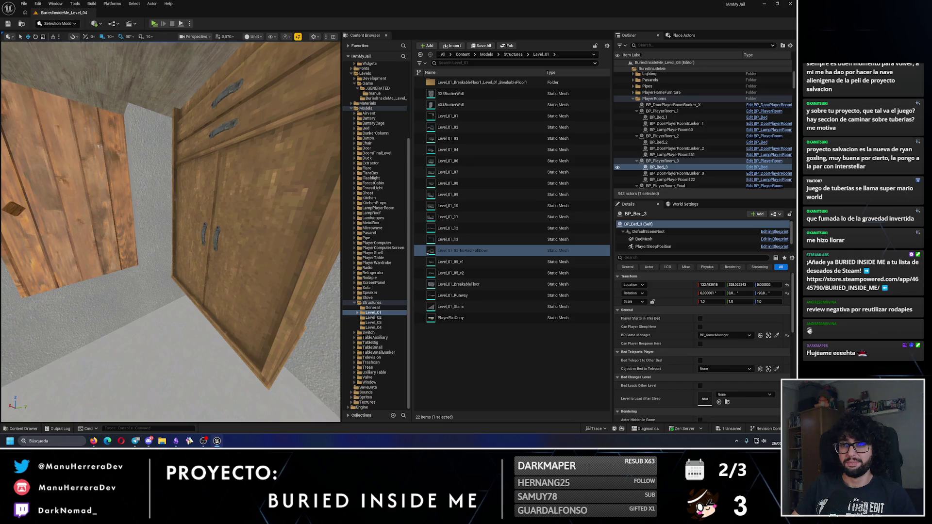
# - Open the ceiling battery's Blueprint, then go back to the Level_04 view
pyautogui.moveTo(170, 233)
pyautogui.mouseDown()
pyautogui.moveTo(179, 230)
pyautogui.moveTo(170, 235)
pyautogui.moveTo(174, 214)
pyautogui.mouseUp()
pyautogui.click(174, 193)
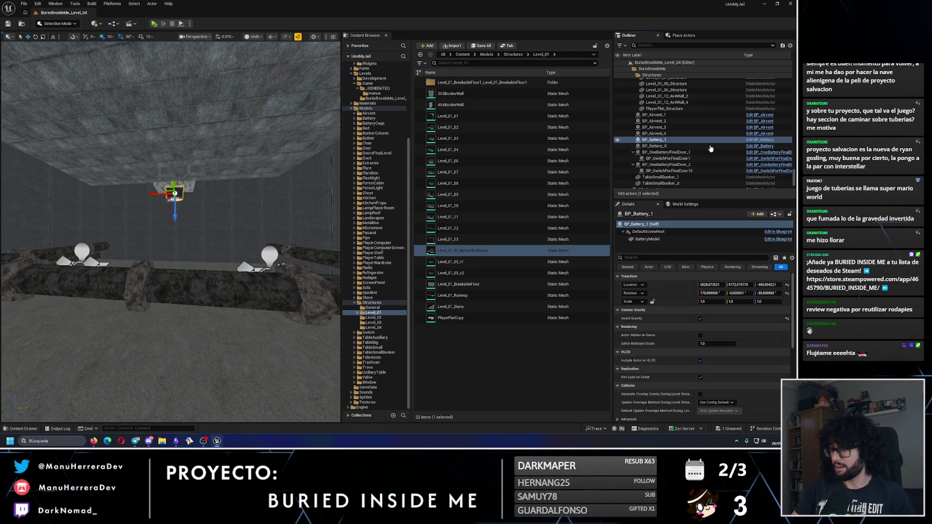
pyautogui.hotkey('ctrl', 'e')
pyautogui.click(63, 12)
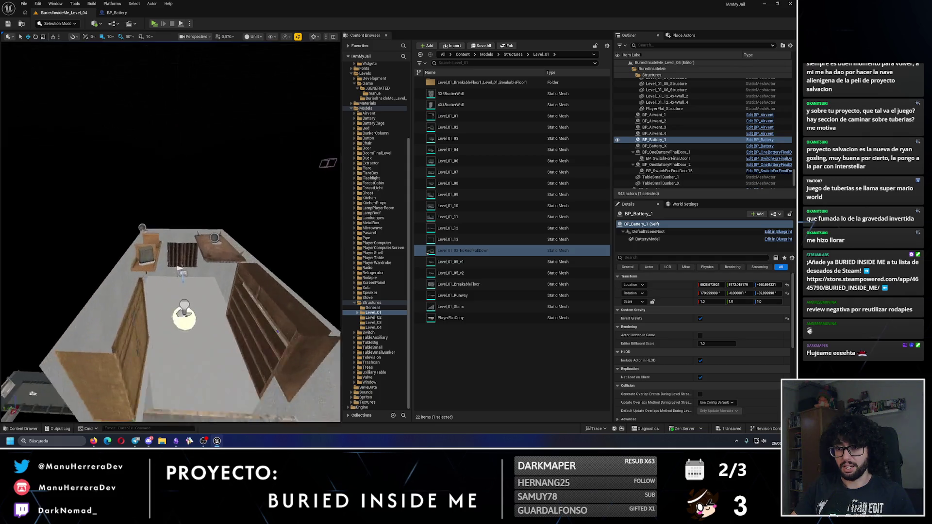
# - Untick Player Starts in This Bed on BP_Bed_1 and save the level
pyautogui.click(253, 187)
pyautogui.click(700, 319)
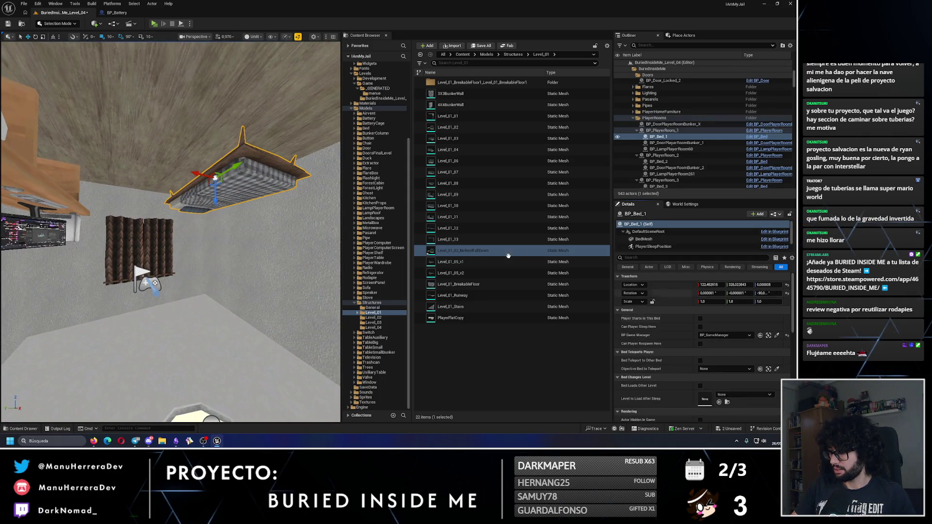
pyautogui.click(8, 23)
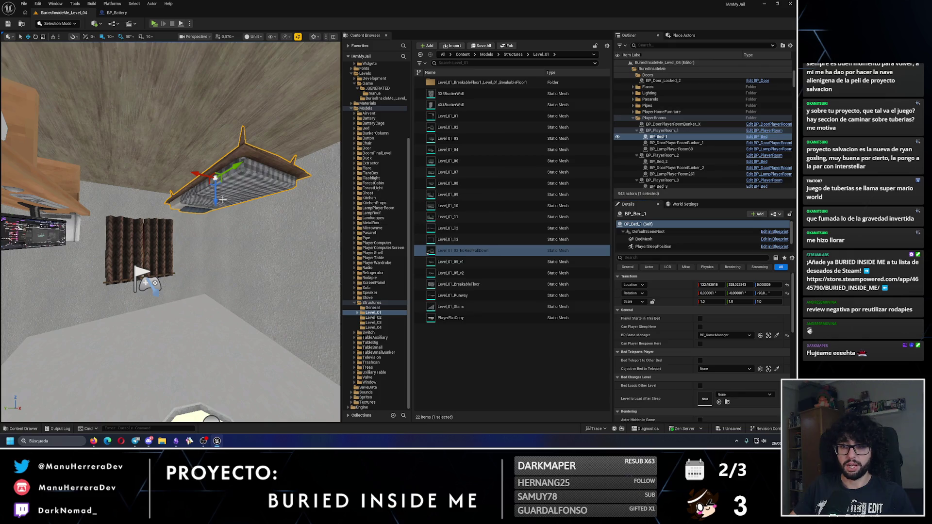
# - Select wall vent BP_Airvent_4 and open its Blueprint with Edit in Blueprint
pyautogui.scroll(-10, 156, 241)
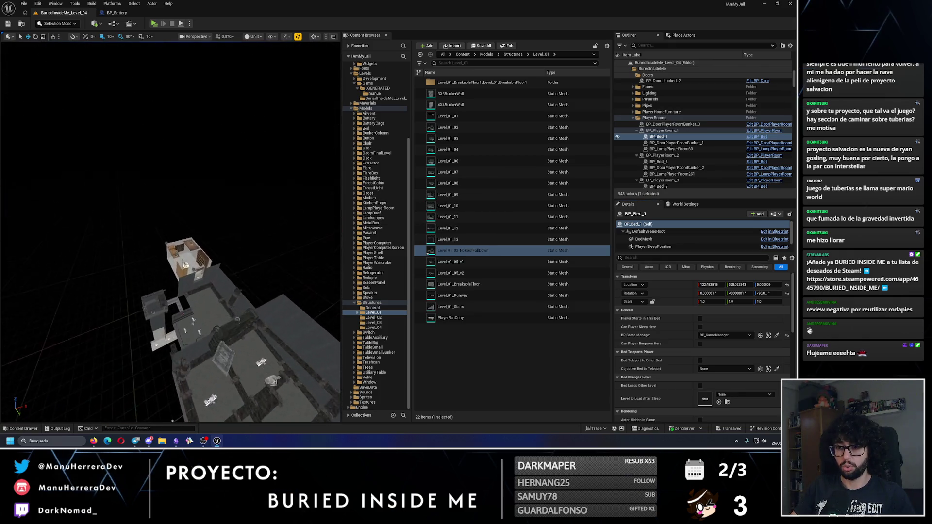
pyautogui.scroll(-5, 156, 242)
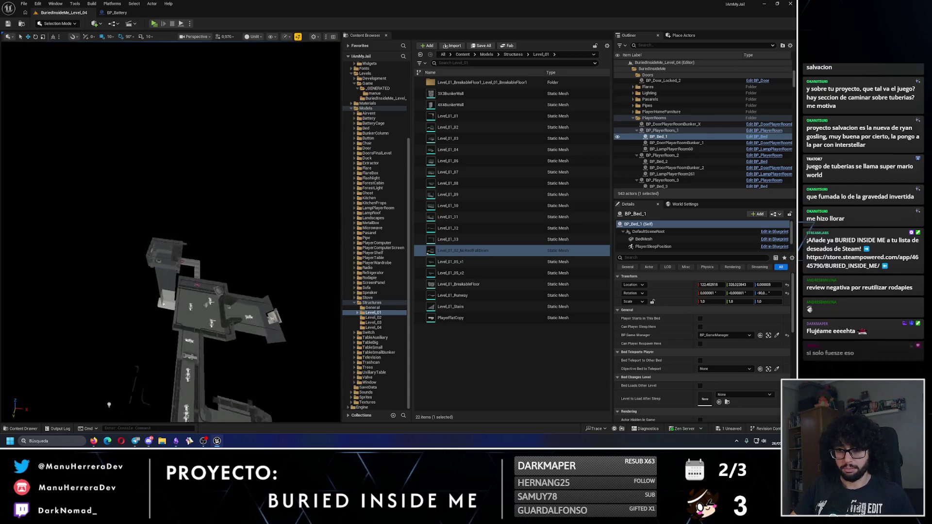
pyautogui.scroll(10, 170, 233)
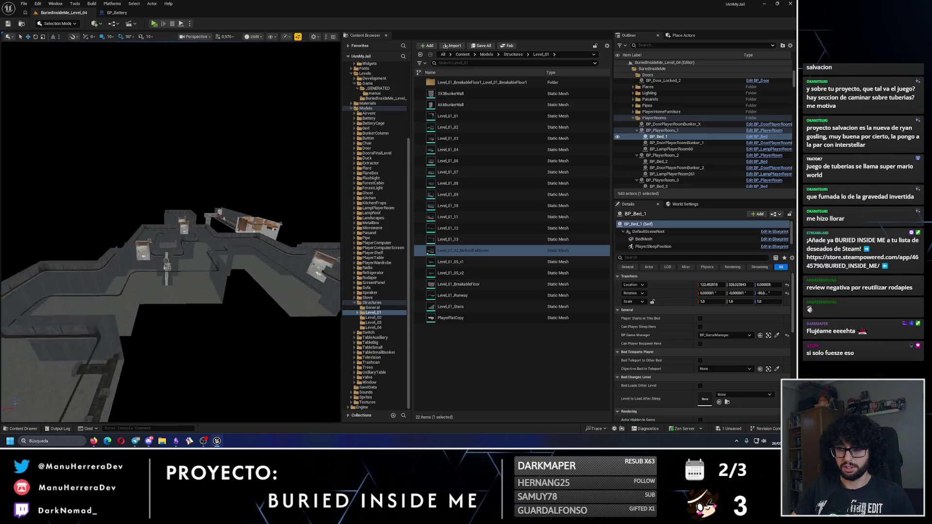
pyautogui.scroll(10, 330, 309)
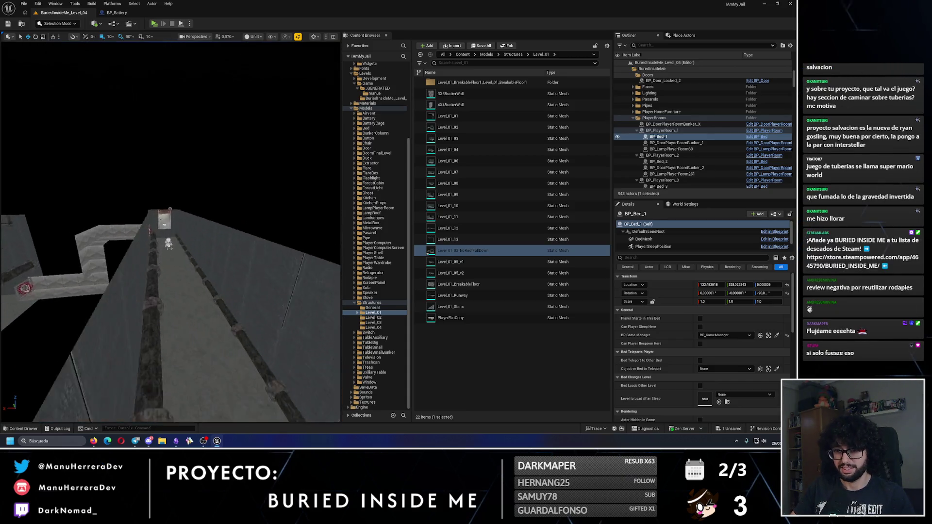
pyautogui.scroll(5, 111, 210)
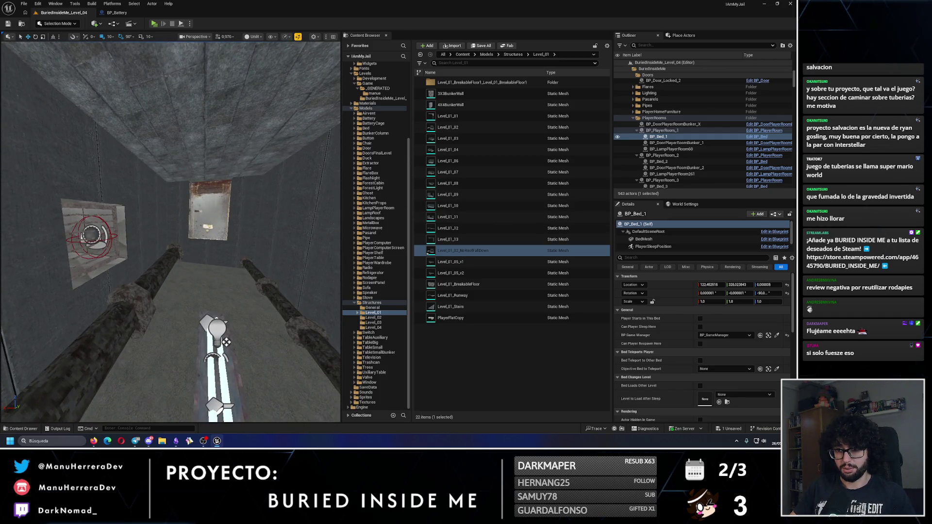
pyautogui.click(90, 238)
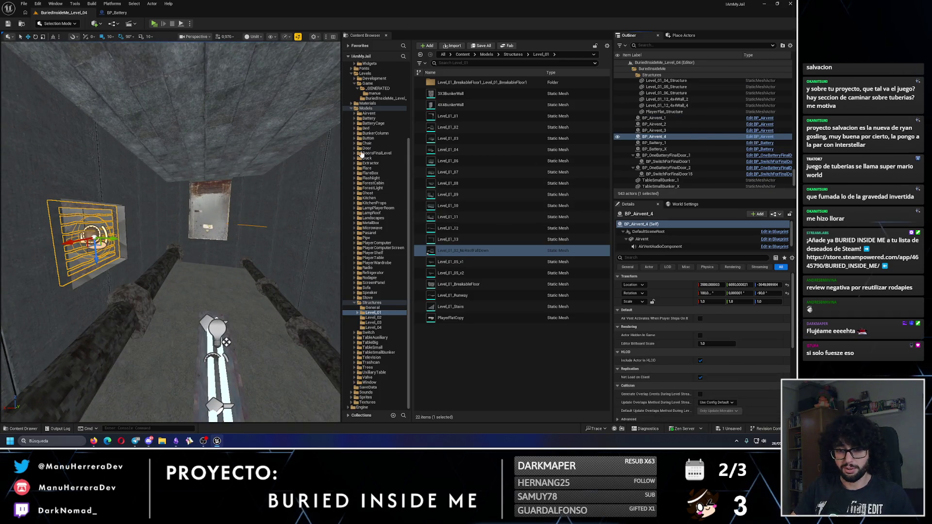
pyautogui.click(760, 136)
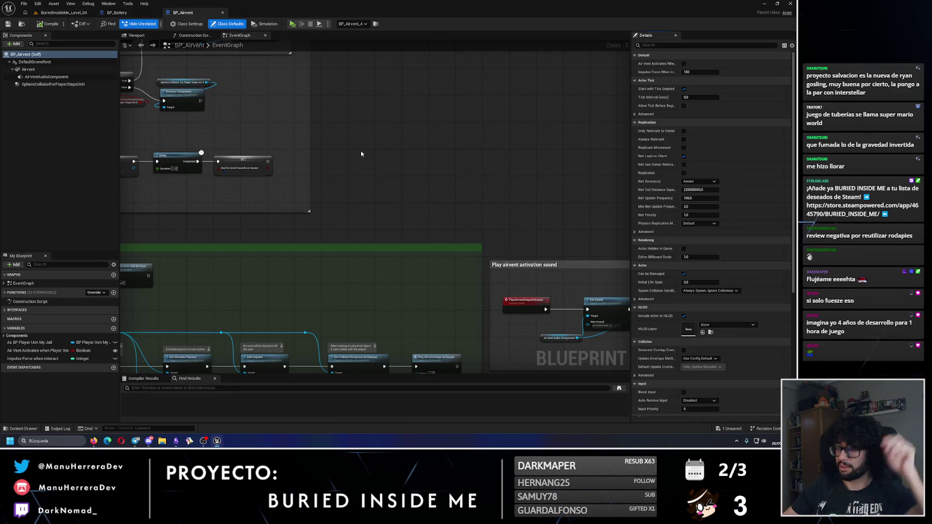
# - Select the 'For level with gravity inverted' comment and its nodes in BP_Battery
pyautogui.scroll(-2, 361, 154)
pyautogui.scroll(2, 349, 161)
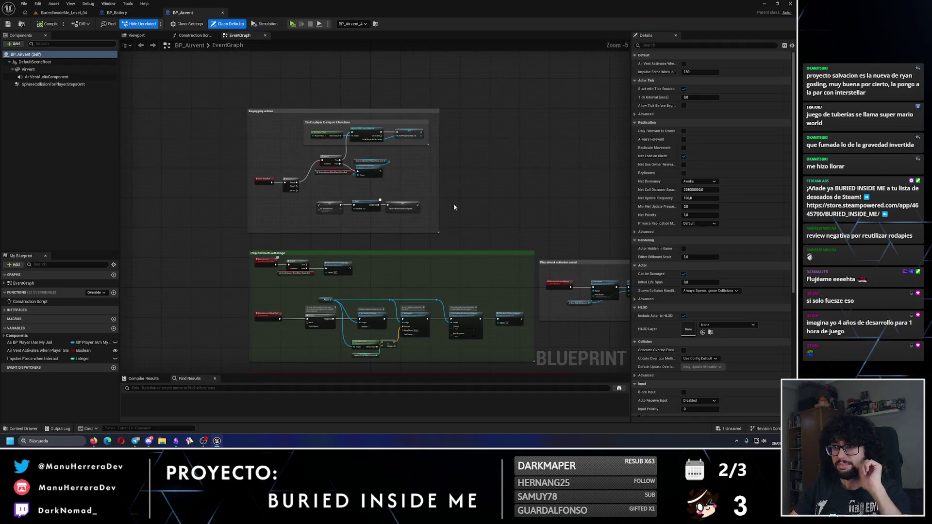
pyautogui.click(139, 14)
pyautogui.scroll(-1, 214, 121)
pyautogui.moveTo(214, 121); pyautogui.dragTo(537, 285)
# - In BP_Airvent, frame the airvent activation sound section of the event graph
pyautogui.click(196, 13)
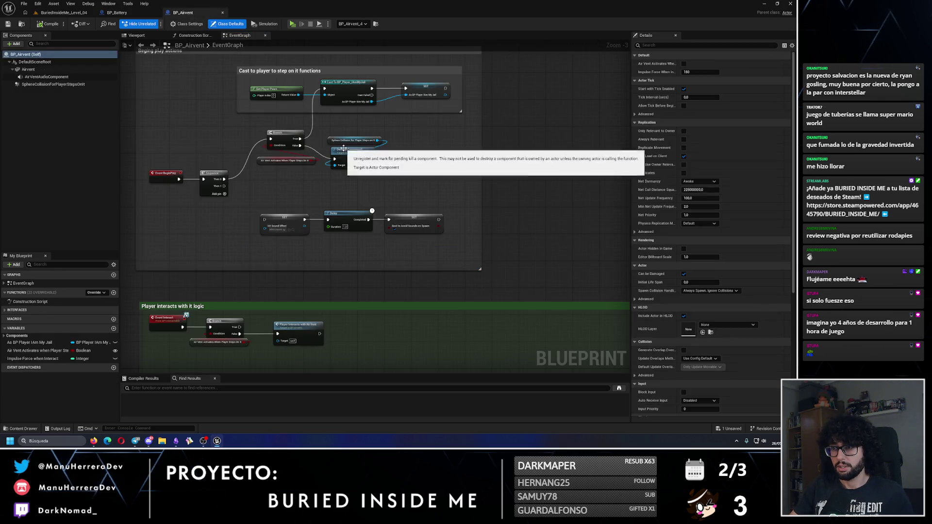
pyautogui.scroll(1, 362, 185)
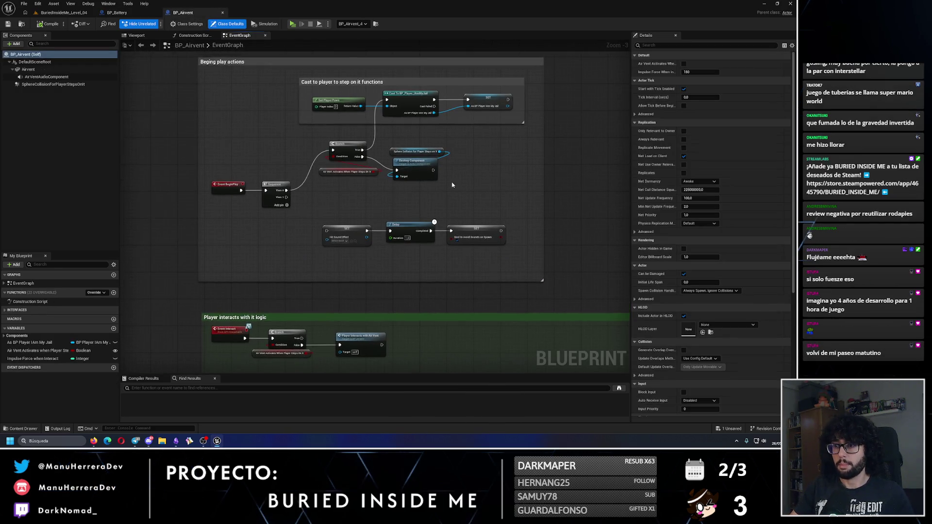
pyautogui.moveTo(414, 244); pyautogui.dragTo(371, 196)
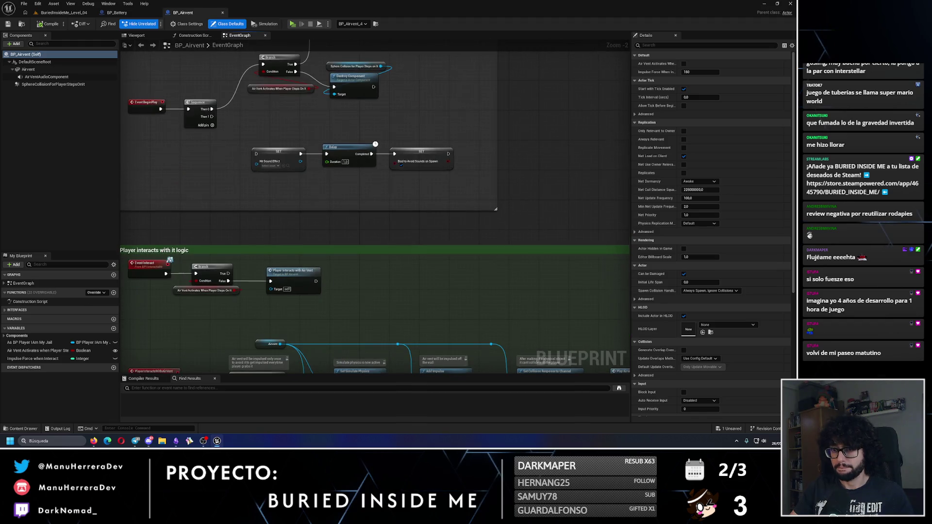
pyautogui.moveTo(261, 267); pyautogui.dragTo(327, 182)
pyautogui.moveTo(305, 267); pyautogui.dragTo(195, 209)
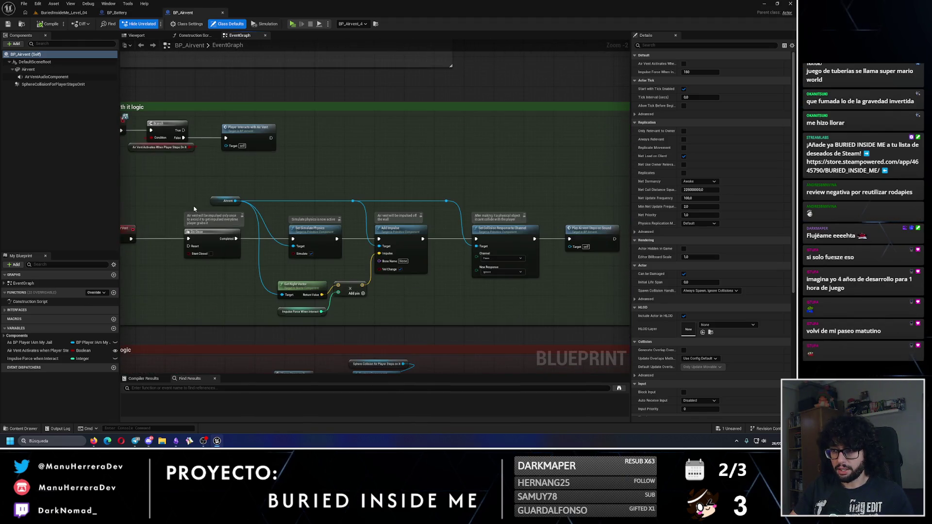
pyautogui.moveTo(441, 240); pyautogui.dragTo(306, 219)
pyautogui.moveTo(434, 235); pyautogui.dragTo(262, 240)
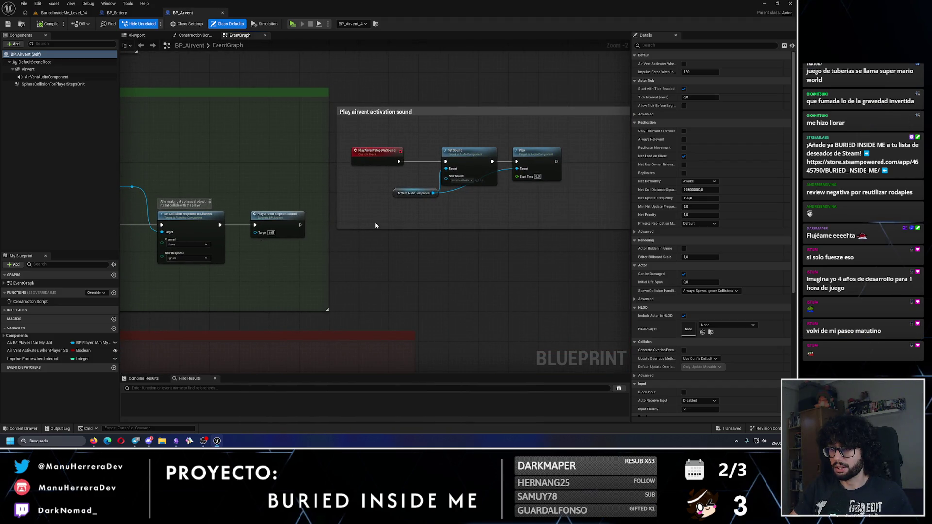
pyautogui.moveTo(389, 229)
pyautogui.mouseDown()
pyautogui.moveTo(276, 242)
pyautogui.moveTo(328, 271)
pyautogui.moveTo(352, 299)
pyautogui.mouseUp()
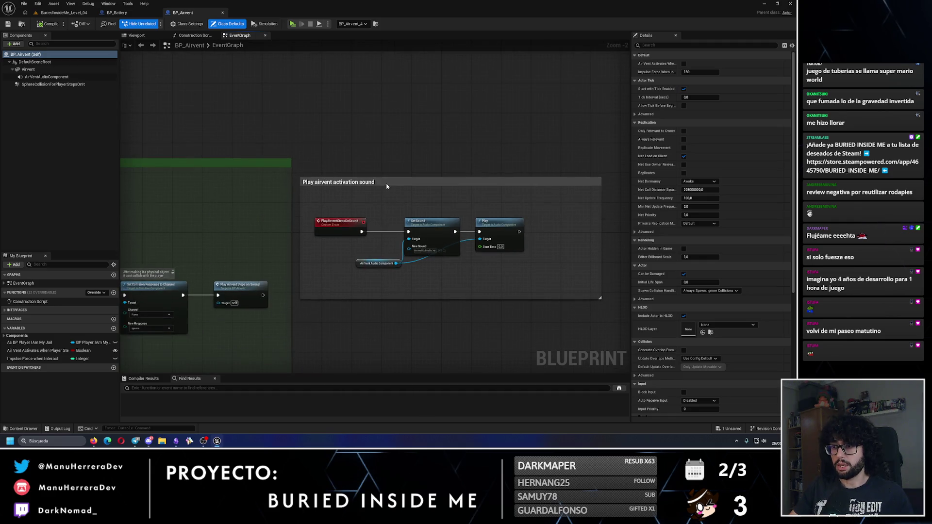
# - Reposition the sound comment group and paste the gravity-inverted node group above it
pyautogui.moveTo(387, 183)
pyautogui.mouseDown()
pyautogui.moveTo(385, 79)
pyautogui.moveTo(563, 109)
pyautogui.moveTo(583, 150)
pyautogui.moveTo(562, 154)
pyautogui.moveTo(429, 115)
pyautogui.moveTo(435, 182)
pyautogui.mouseUp()
pyautogui.scroll(-4, 563, 109)
pyautogui.moveTo(426, 139); pyautogui.dragTo(413, 133)
pyautogui.click(413, 134)
pyautogui.scroll(4, 418, 126)
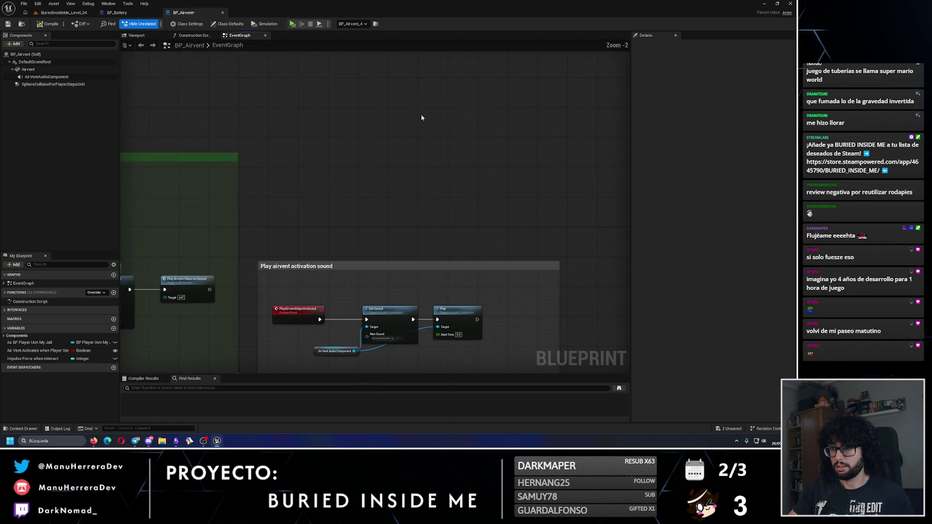
pyautogui.hotkey('ctrl', 'v')
pyautogui.click(343, 96)
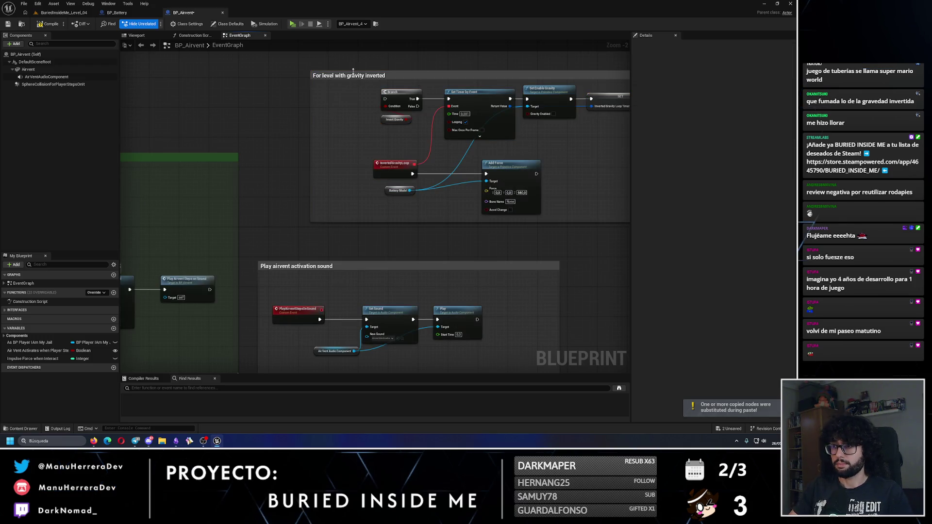
# - Shift the pasted gravity-inverted comment group slightly left
pyautogui.scroll(-2, 189, 116)
pyautogui.moveTo(264, 78); pyautogui.dragTo(516, 198)
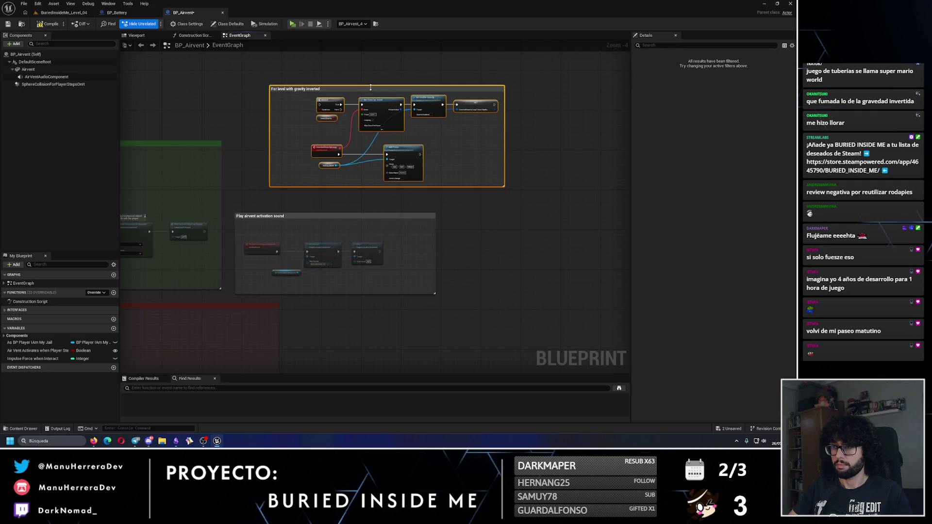
pyautogui.moveTo(364, 94); pyautogui.dragTo(343, 95)
pyautogui.scroll(4, 342, 96)
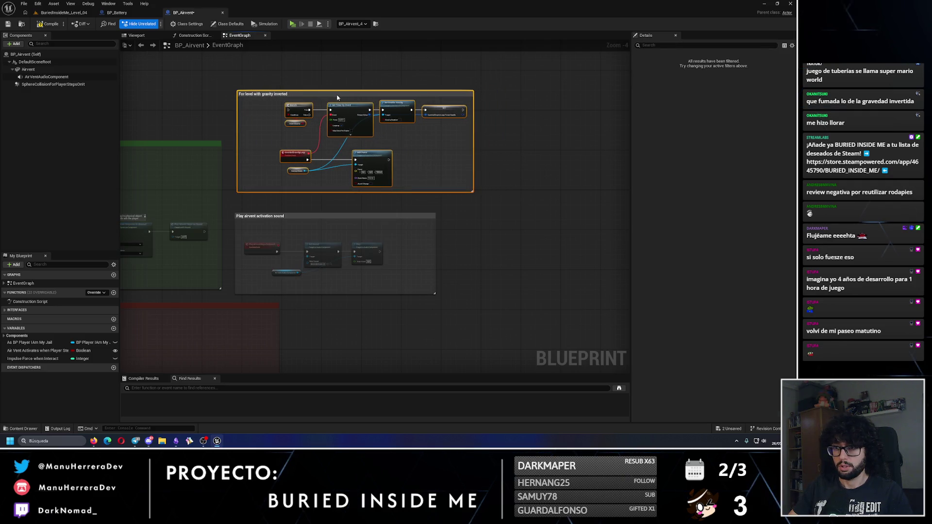
# - Add a ShouldGravityBeInverted Custom Event at the start of the gravity chain
pyautogui.rightClick(244, 175)
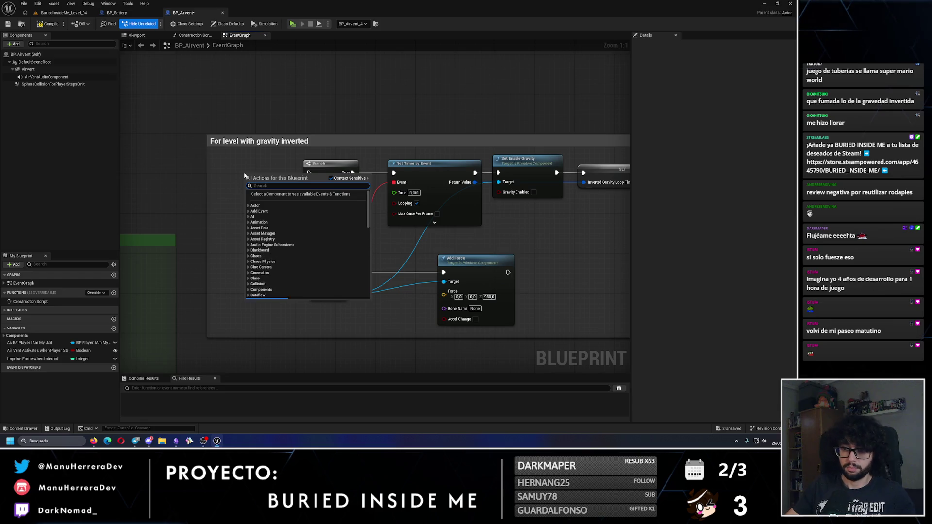
pyautogui.write('custom event')
pyautogui.press('Return')
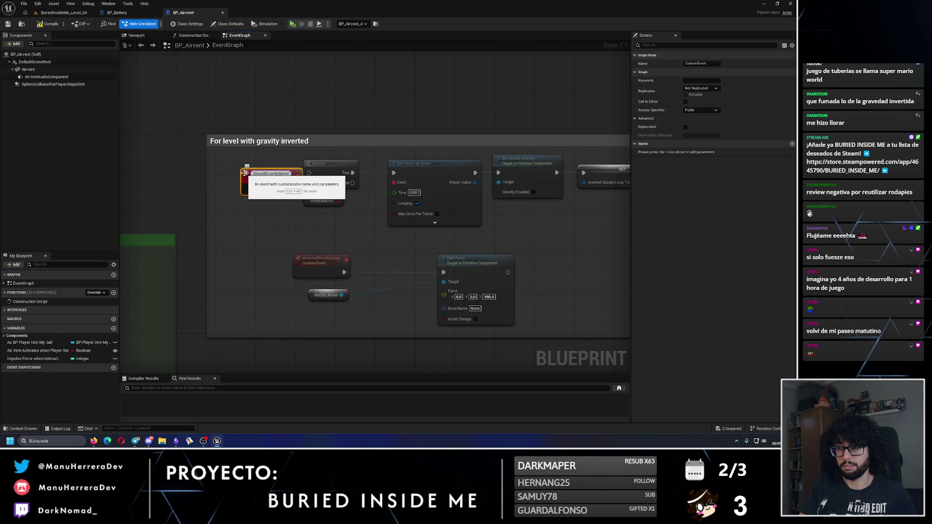
pyautogui.press('Return')
pyautogui.moveTo(262, 183)
pyautogui.mouseDown()
pyautogui.moveTo(243, 172)
pyautogui.moveTo(463, 140)
pyautogui.moveTo(505, 93)
pyautogui.moveTo(354, 238)
pyautogui.moveTo(351, 229)
pyautogui.mouseUp()
# - Call Should Gravity be Inverted after Play Airvent Steps on Sound
pyautogui.moveTo(351, 296); pyautogui.dragTo(361, 239)
pyautogui.click(383, 223)
pyautogui.scroll(-2, 389, 222)
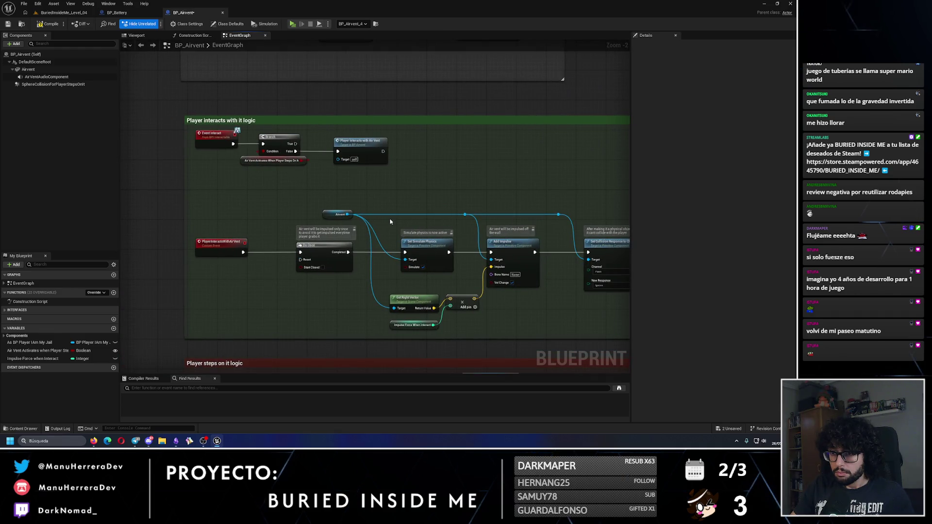
pyautogui.scroll(1, 270, 245)
pyautogui.moveTo(336, 241); pyautogui.dragTo(252, 256)
pyautogui.moveTo(521, 266)
pyautogui.mouseDown()
pyautogui.moveTo(264, 280)
pyautogui.moveTo(268, 209)
pyautogui.moveTo(271, 220)
pyautogui.mouseUp()
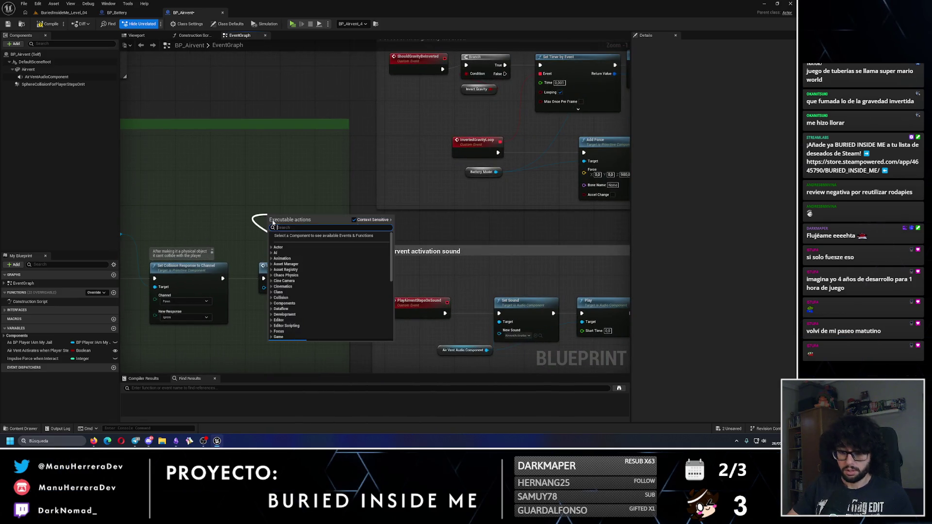
pyautogui.press('Return')
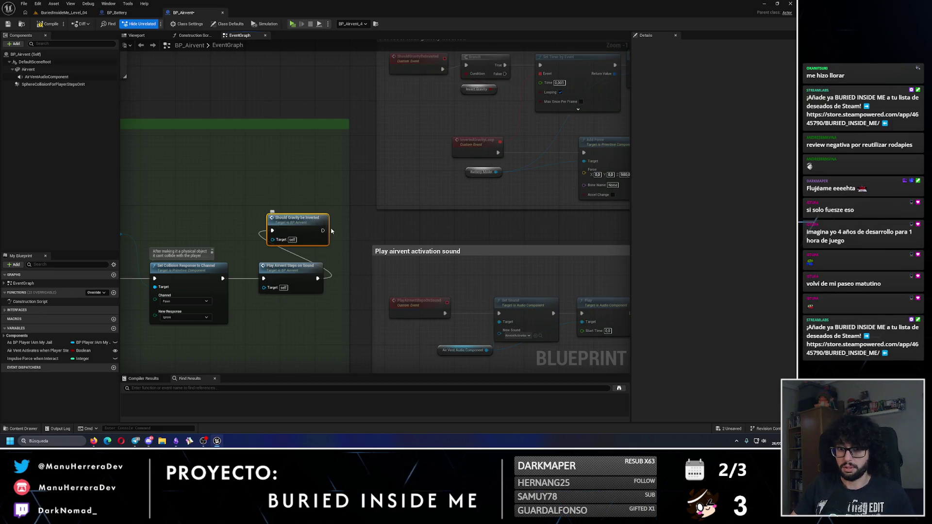
pyautogui.moveTo(294, 223); pyautogui.dragTo(289, 227)
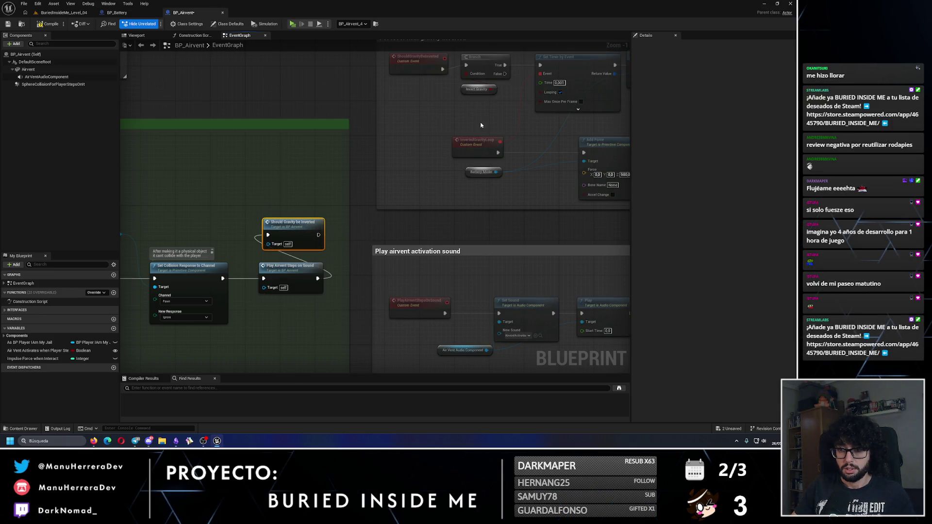
# - Create an instance-editable InvertGravity Boolean variable in the Custom Gravity category
pyautogui.moveTo(481, 125); pyautogui.dragTo(414, 181)
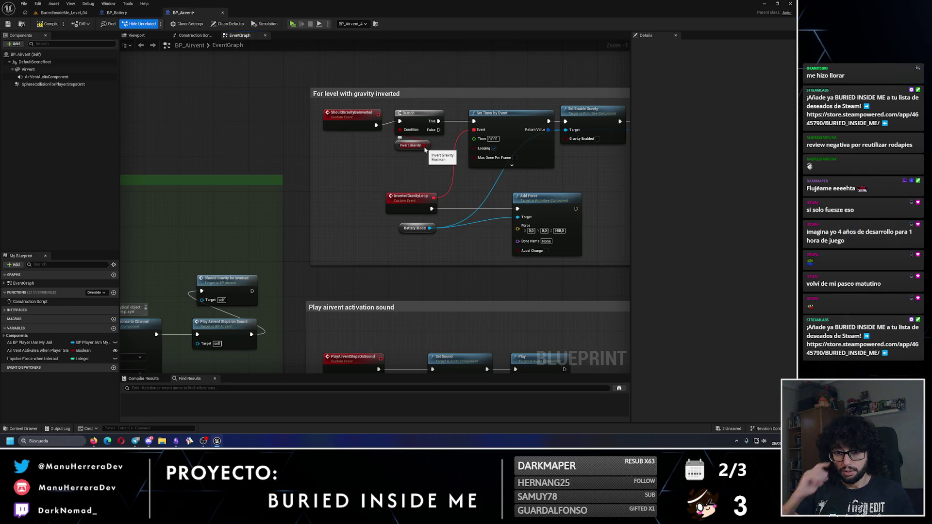
pyautogui.click(419, 146)
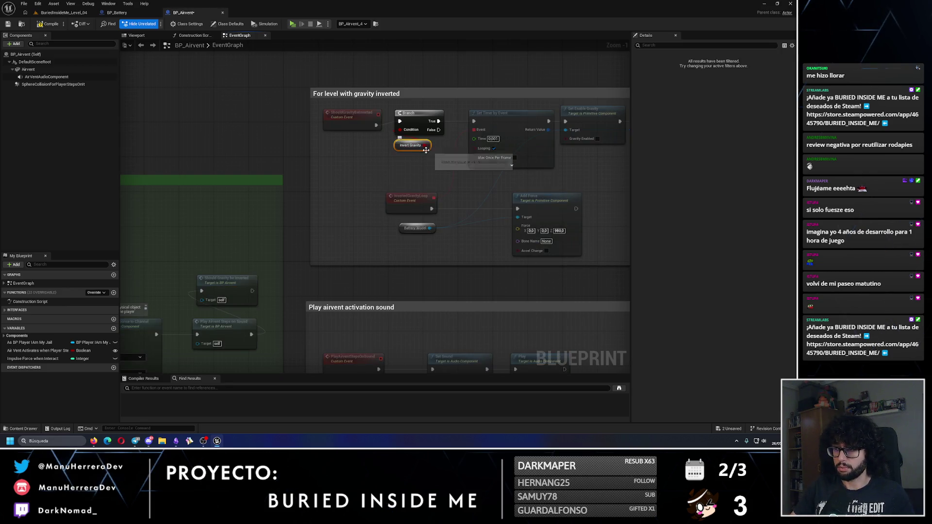
pyautogui.rightClick(425, 147)
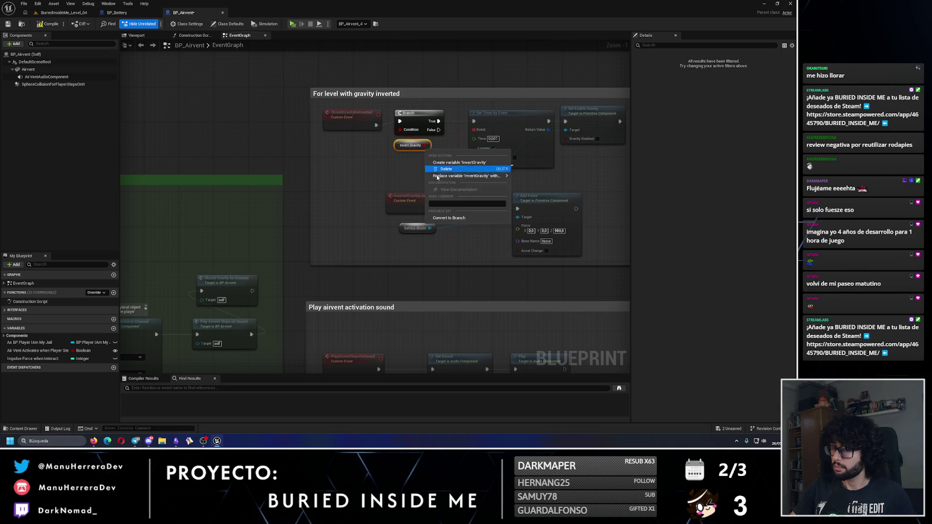
pyautogui.click(466, 173)
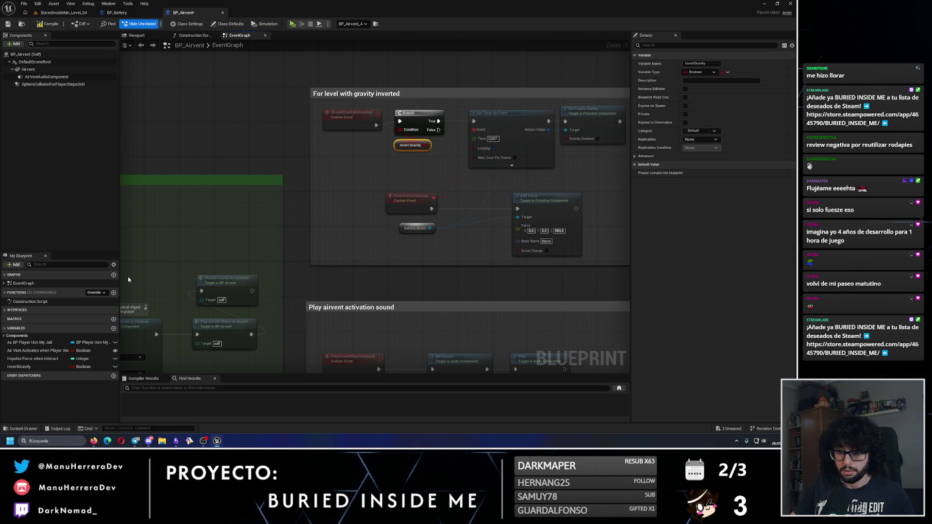
pyautogui.click(115, 366)
pyautogui.click(57, 369)
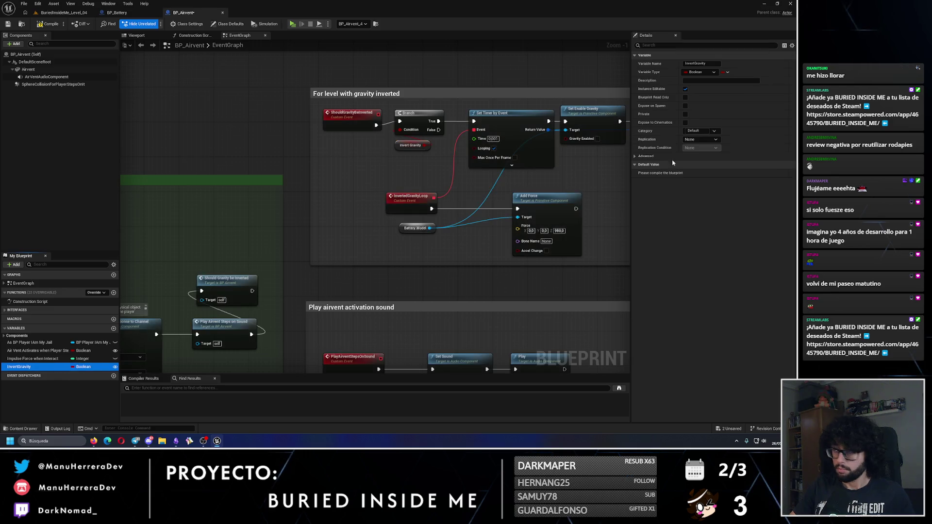
pyautogui.click(704, 132)
pyautogui.write('ustomGravity')
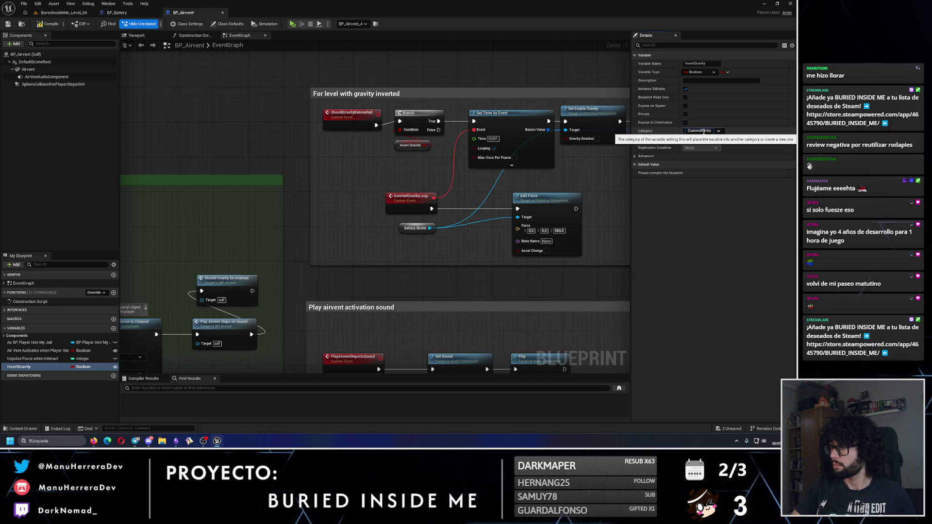
pyautogui.press('Return')
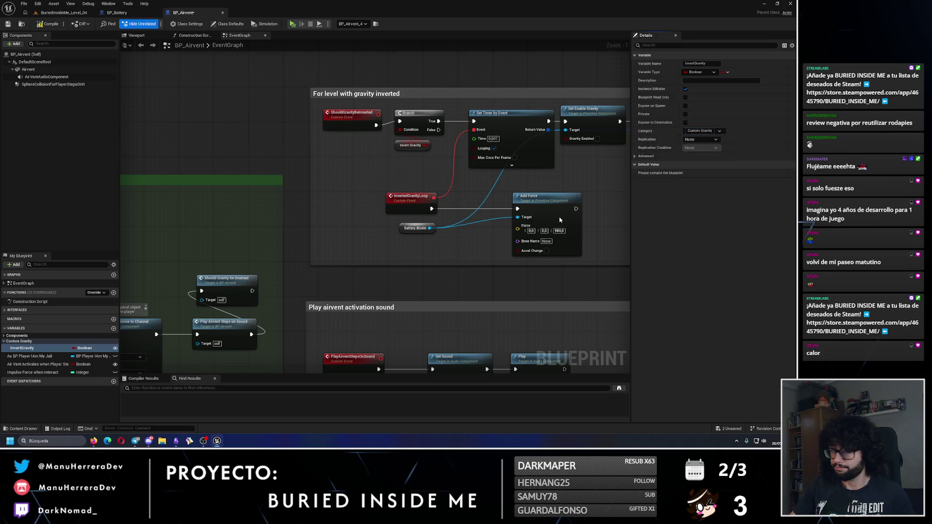
# - Promote the timer handle to an Inverted Gravity Loop Timer Handle variable under Custom Gravity
pyautogui.moveTo(559, 220); pyautogui.dragTo(405, 246)
pyautogui.click(519, 144)
pyautogui.rightClick(525, 156)
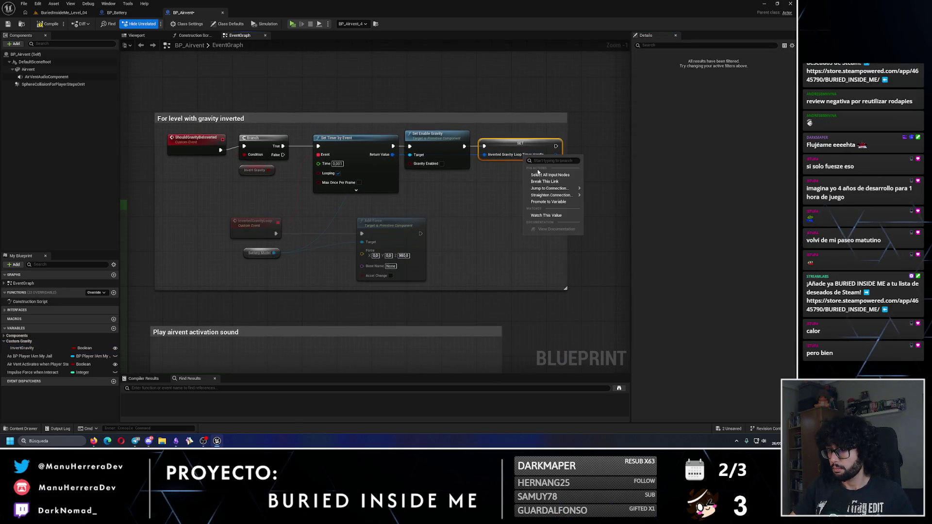
pyautogui.click(549, 202)
pyautogui.click(480, 212)
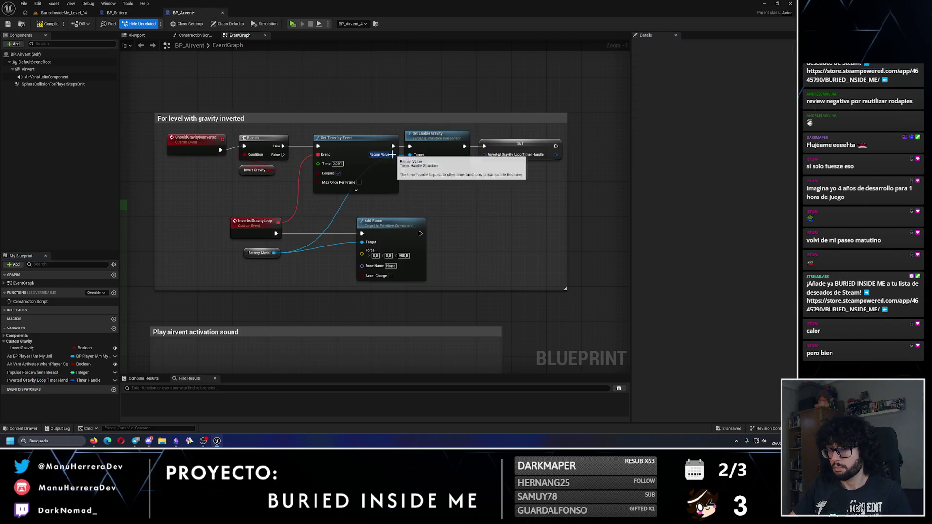
pyautogui.click(45, 382)
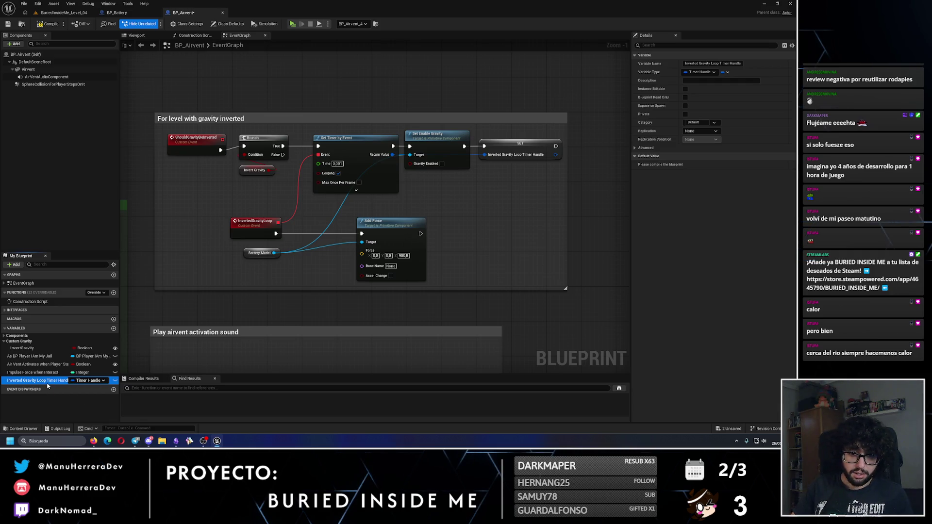
pyautogui.moveTo(42, 385); pyautogui.dragTo(29, 342)
# - Wire an Airvent reference into the Add Force and Set Enable Gravity targets
pyautogui.scroll(1, 286, 270)
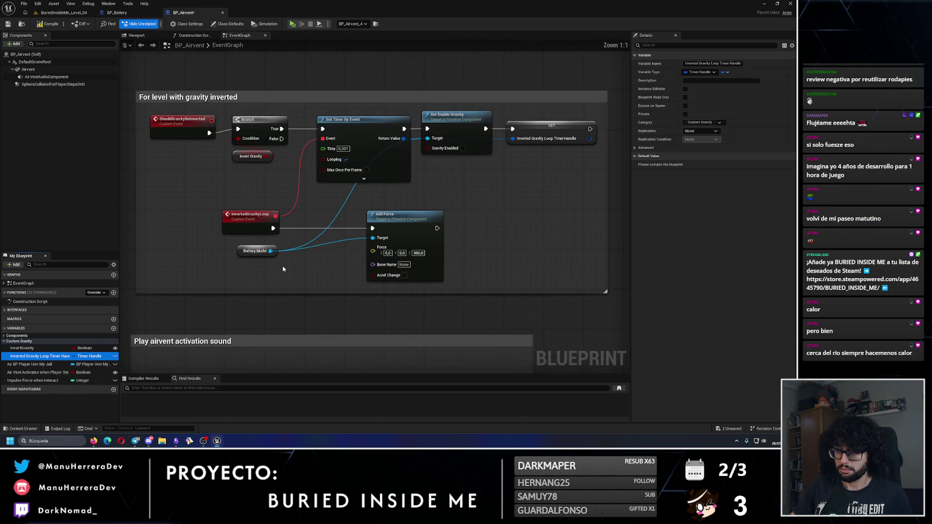
pyautogui.moveTo(37, 72); pyautogui.dragTo(248, 270)
pyautogui.moveTo(370, 245); pyautogui.dragTo(372, 238)
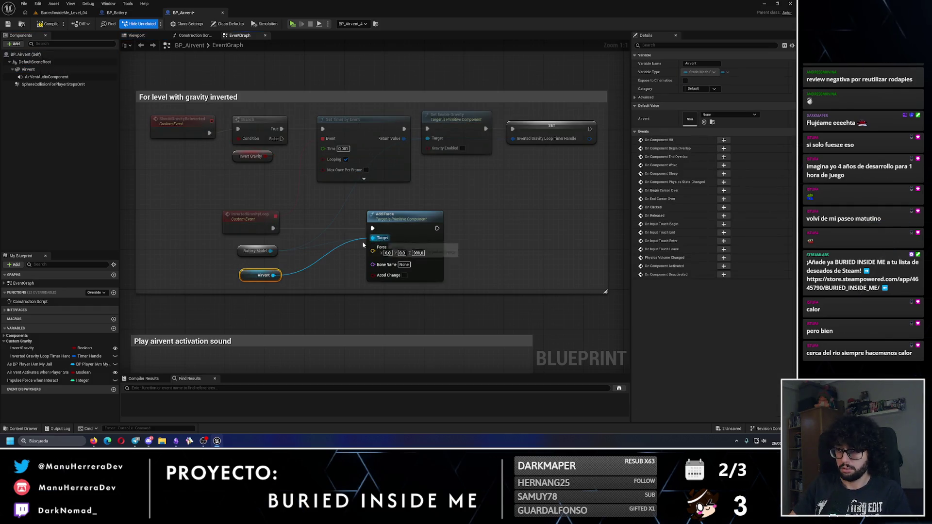
pyautogui.moveTo(429, 142); pyautogui.dragTo(428, 138)
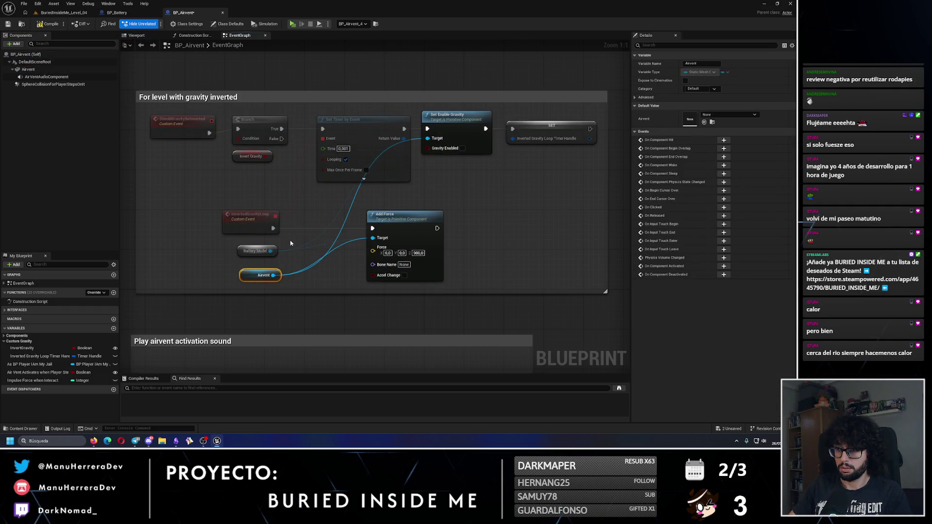
pyautogui.moveTo(277, 275); pyautogui.dragTo(273, 250)
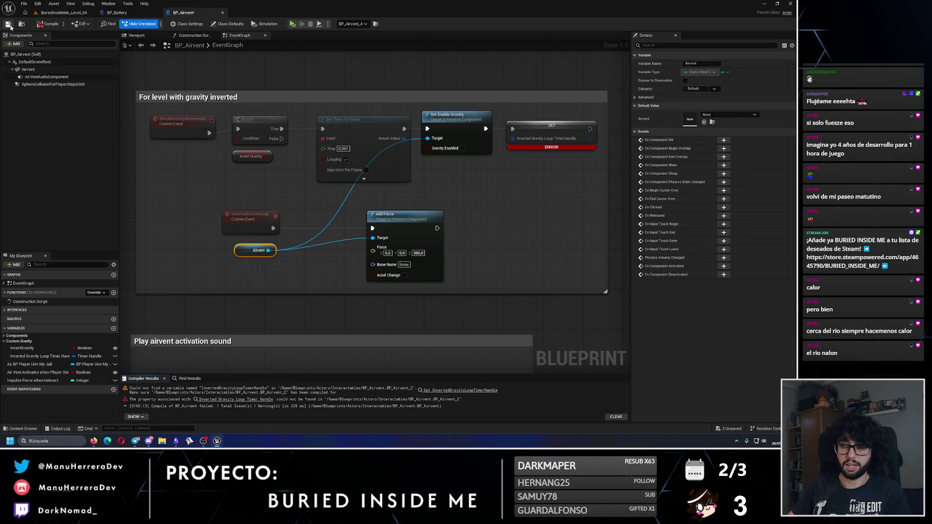
# - Replace the erroring timer-handle SET with a fresh one fed by the timer's Return Value
pyautogui.click(495, 176)
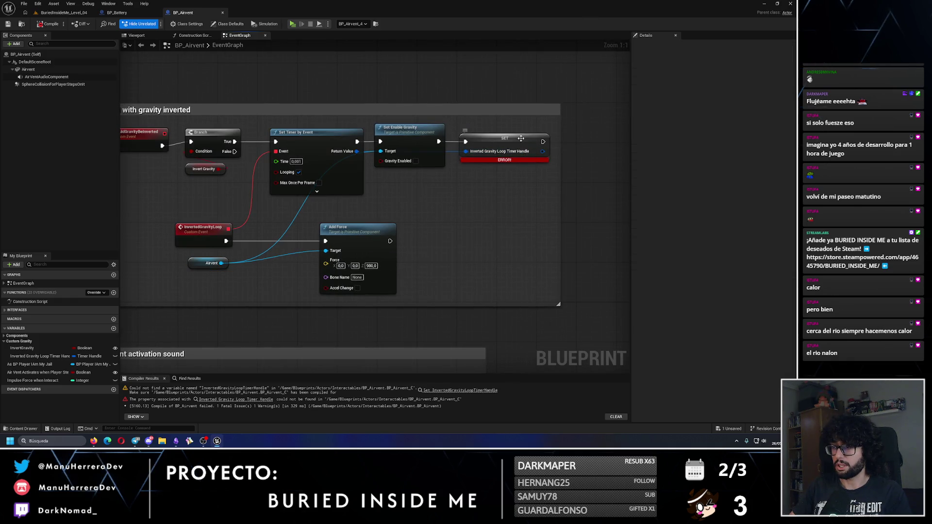
pyautogui.moveTo(510, 161)
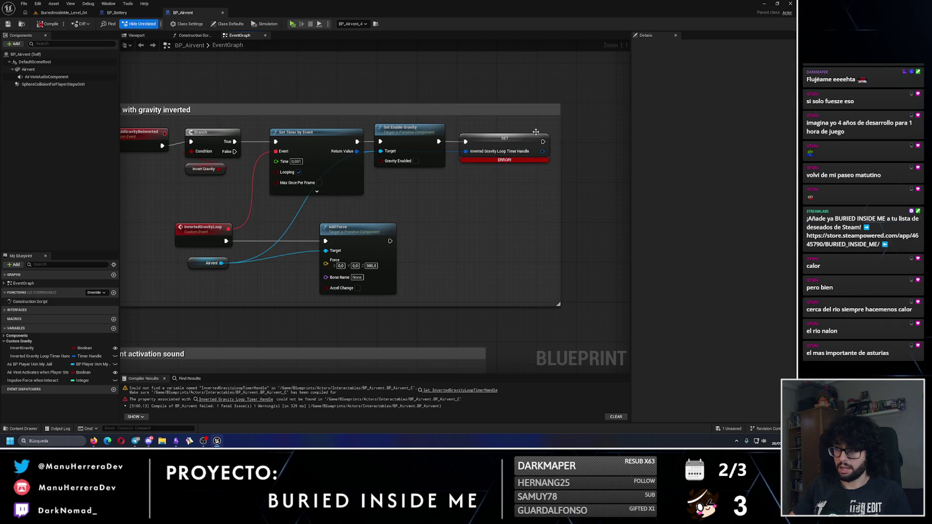
pyautogui.press('Delete')
pyautogui.click(38, 357)
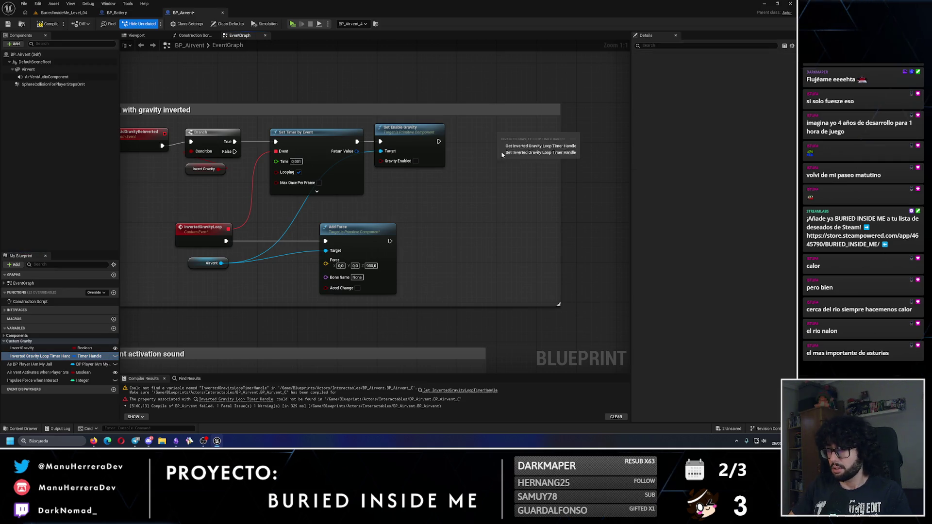
pyautogui.hotkey('ctrl', 'z')
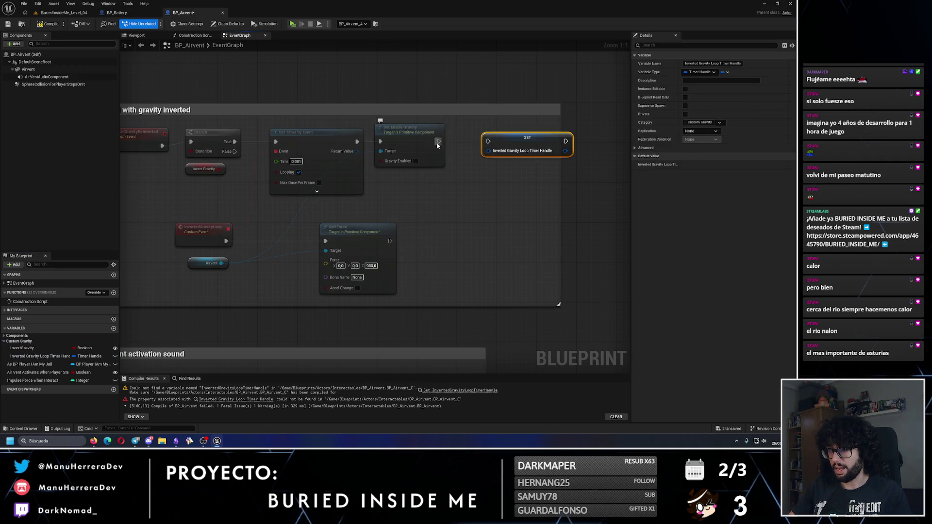
pyautogui.moveTo(488, 144); pyautogui.dragTo(478, 152)
pyautogui.click(446, 202)
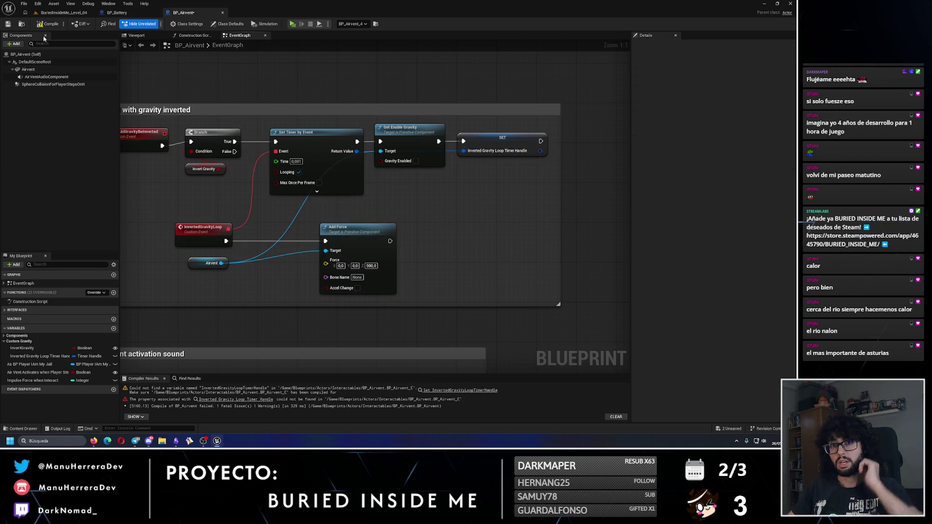
# - Compile and save BP_Airvent, then return to Level_04
pyautogui.click(7, 25)
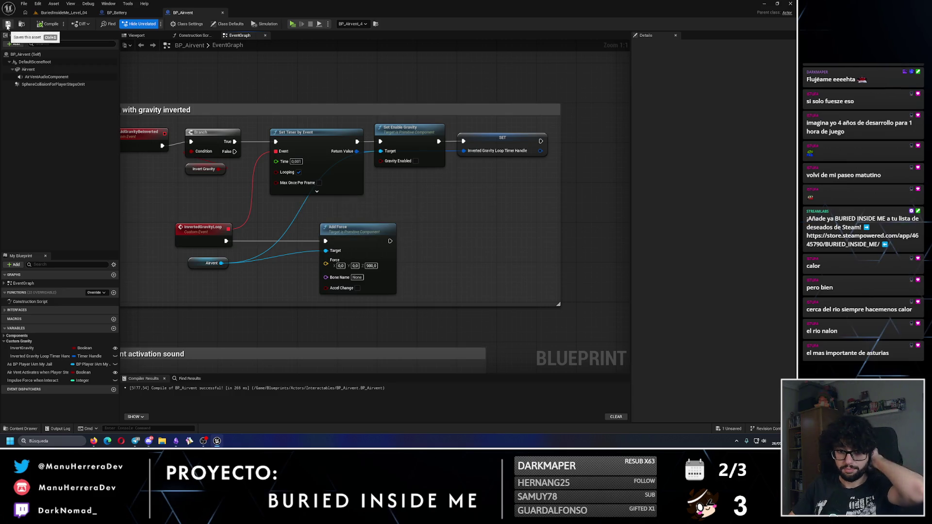
pyautogui.moveTo(322, 219); pyautogui.dragTo(406, 217)
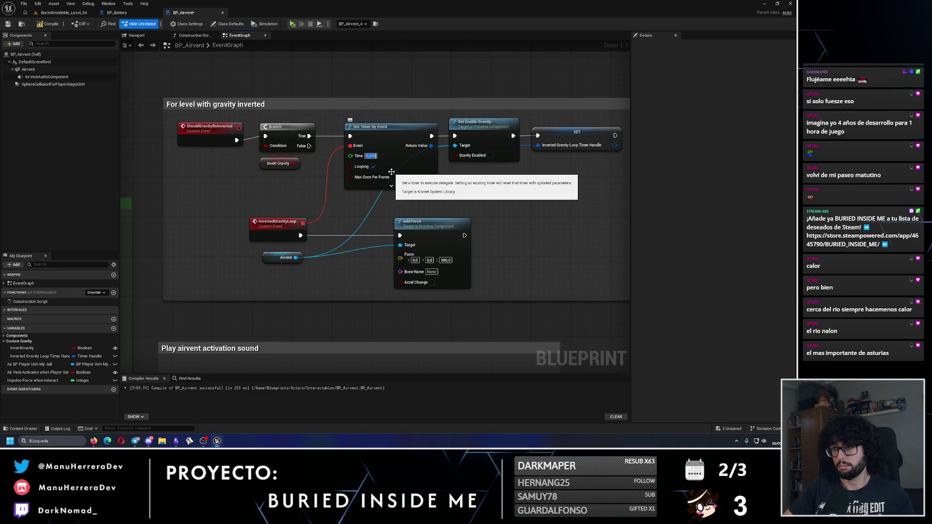
pyautogui.click(8, 24)
pyautogui.moveTo(215, 158); pyautogui.dragTo(415, 155)
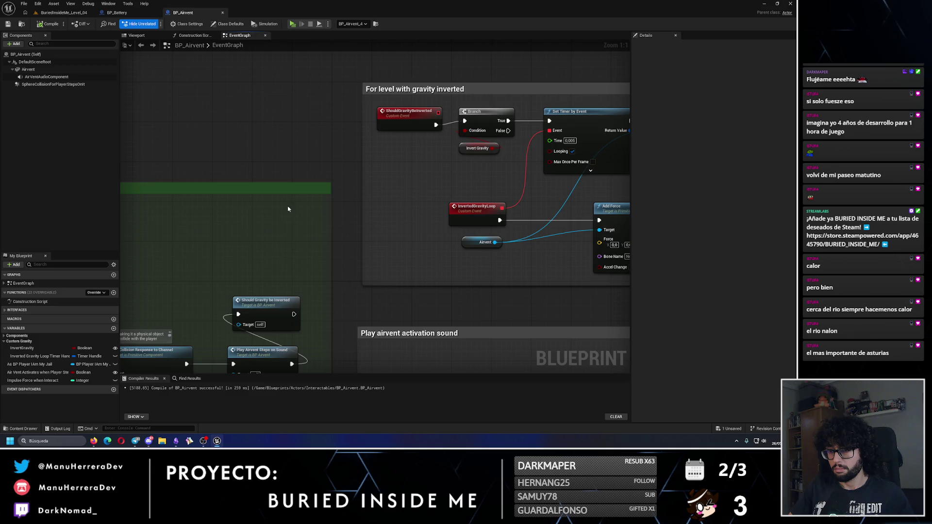
pyautogui.click(57, 16)
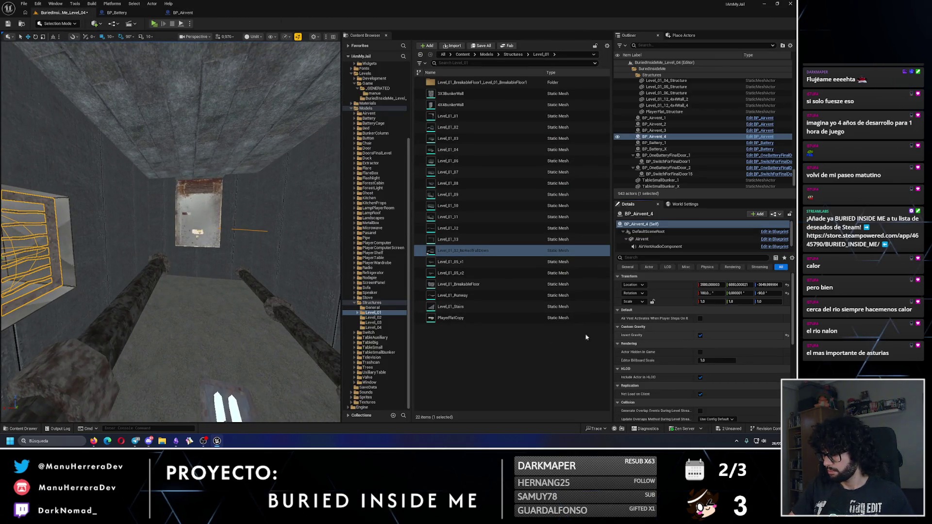
# - Run two short play-tests, revisiting the BP_Airvent event graph between them
pyautogui.hotkey('alt', 'p')
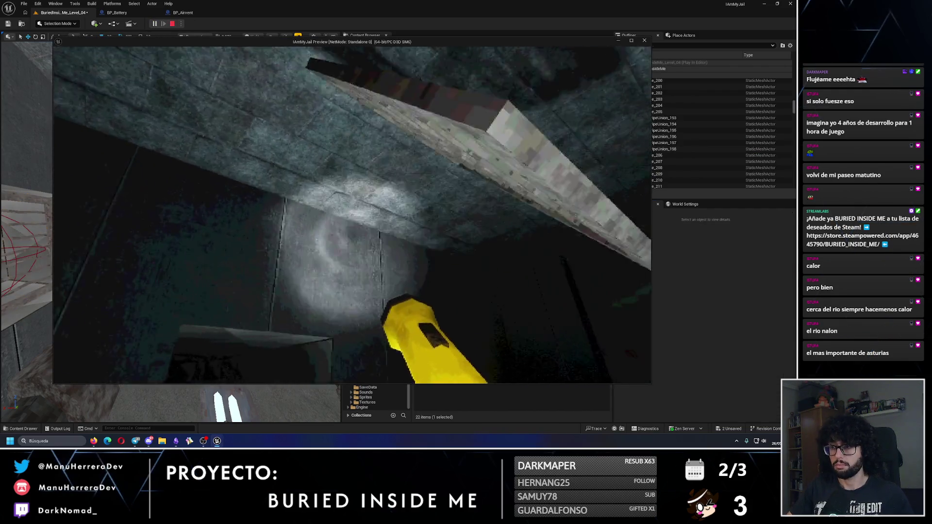
pyautogui.press('Escape')
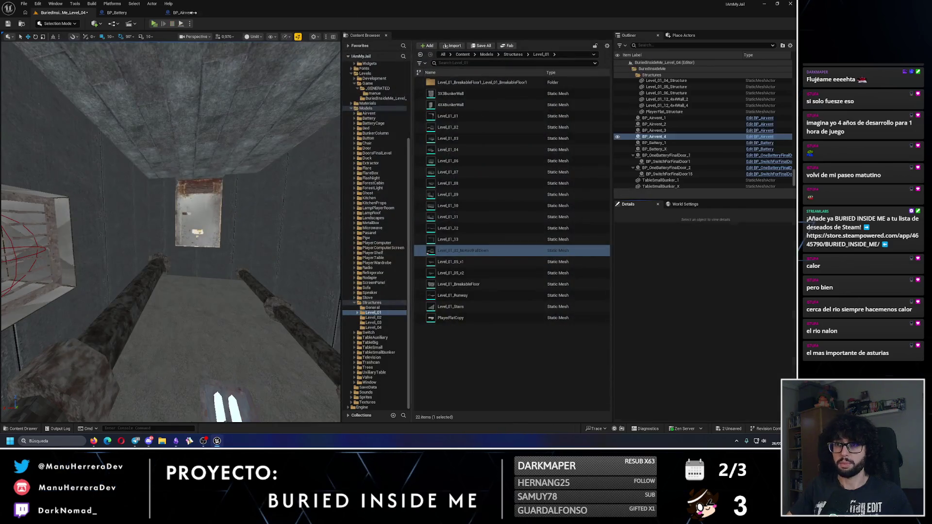
pyautogui.click(183, 13)
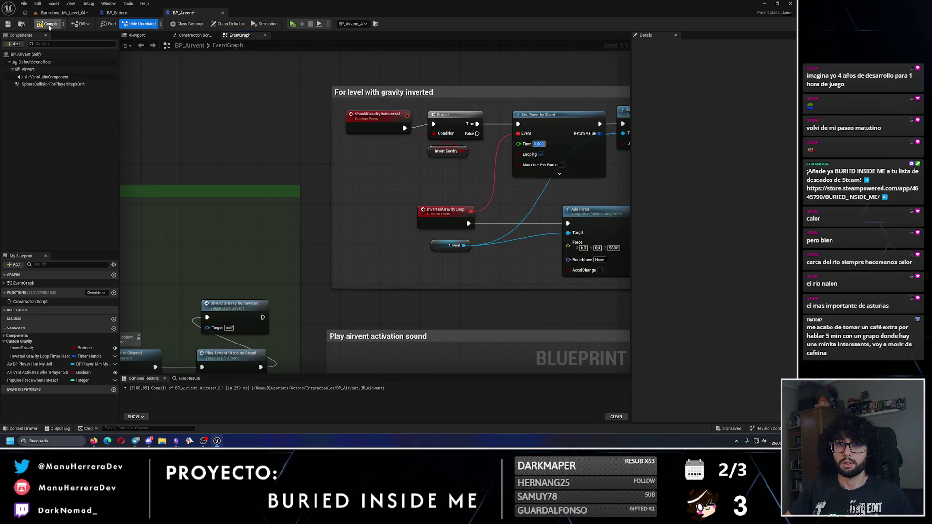
pyautogui.click(60, 12)
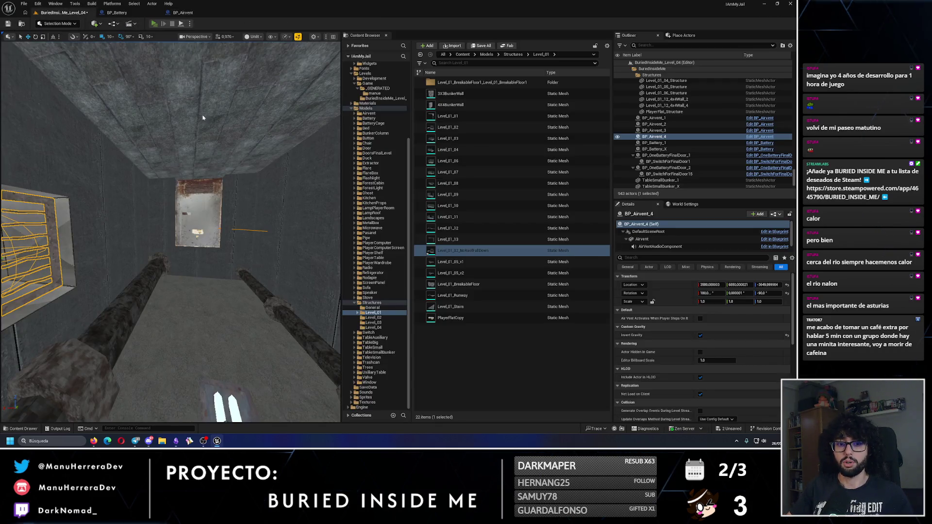
pyautogui.hotkey('alt', 'p')
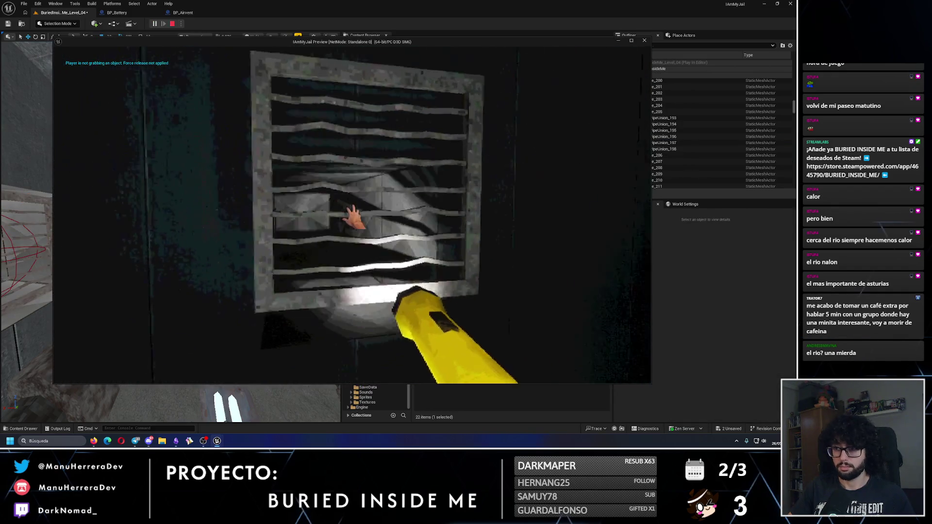
pyautogui.press('Escape')
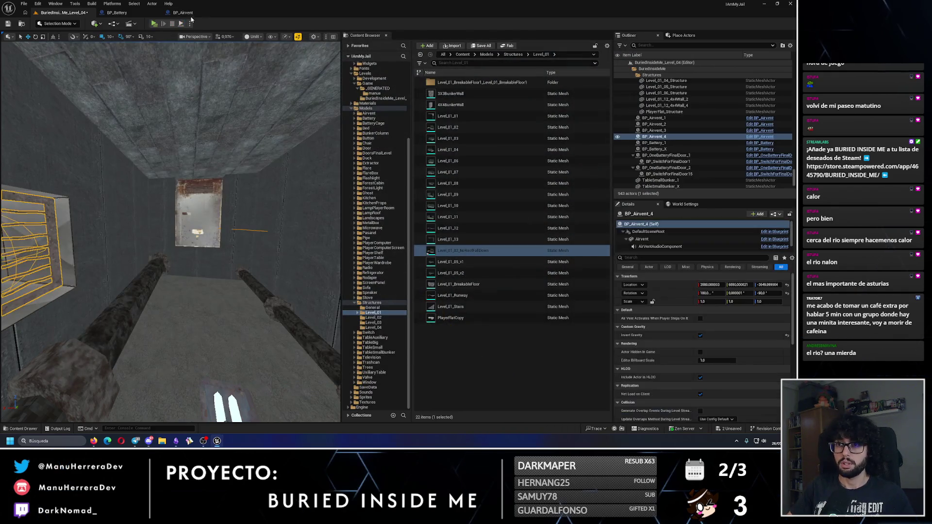
pyautogui.click(184, 13)
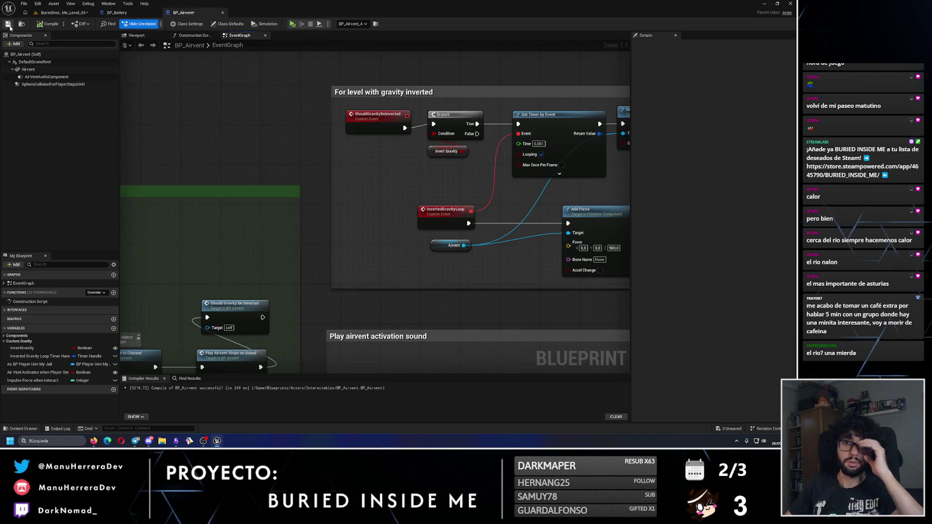
pyautogui.click(66, 14)
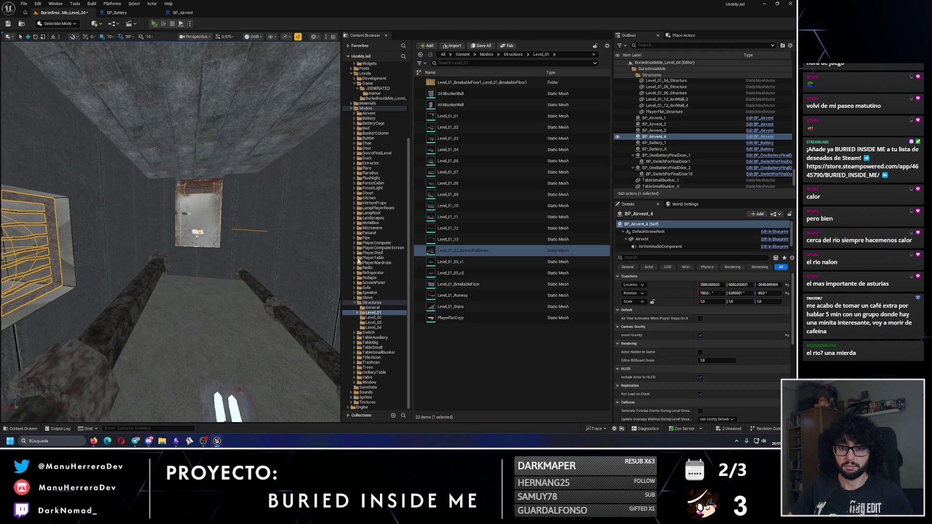
# - Play-test again, grab the ceiling vent grate with E, then run one more test
pyautogui.hotkey('alt', 'p')
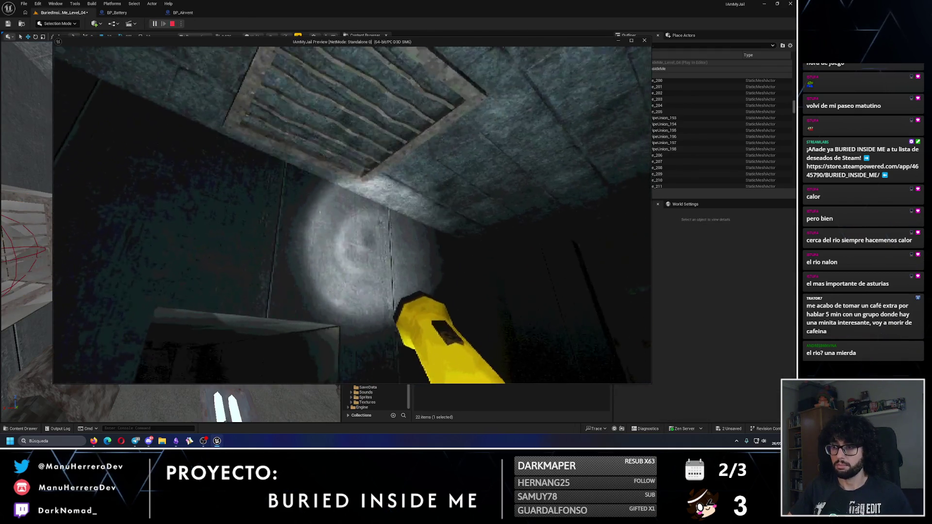
pyautogui.press('e')
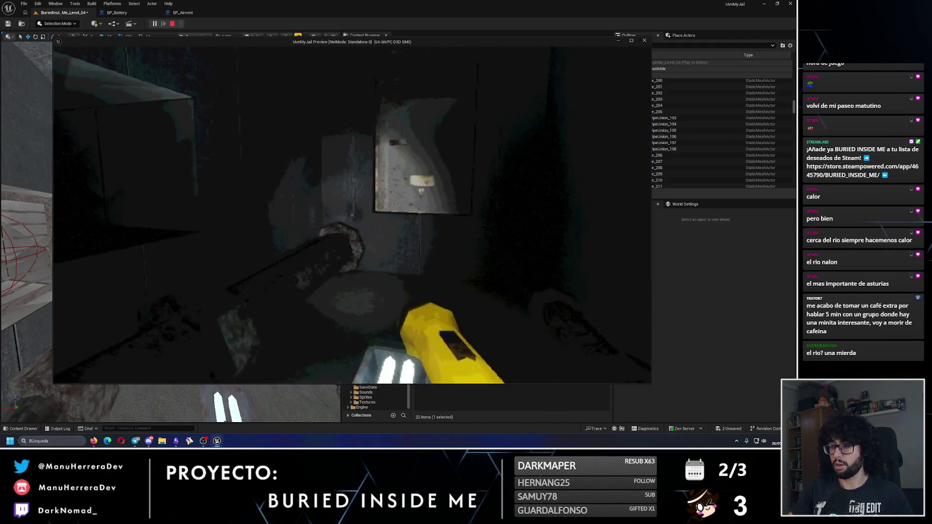
pyautogui.press('Escape')
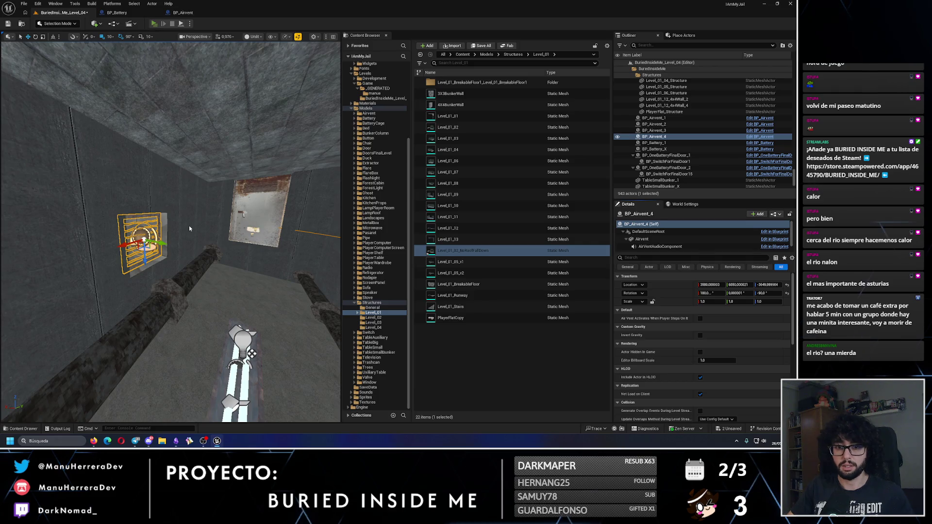
pyautogui.hotkey('alt', 'p')
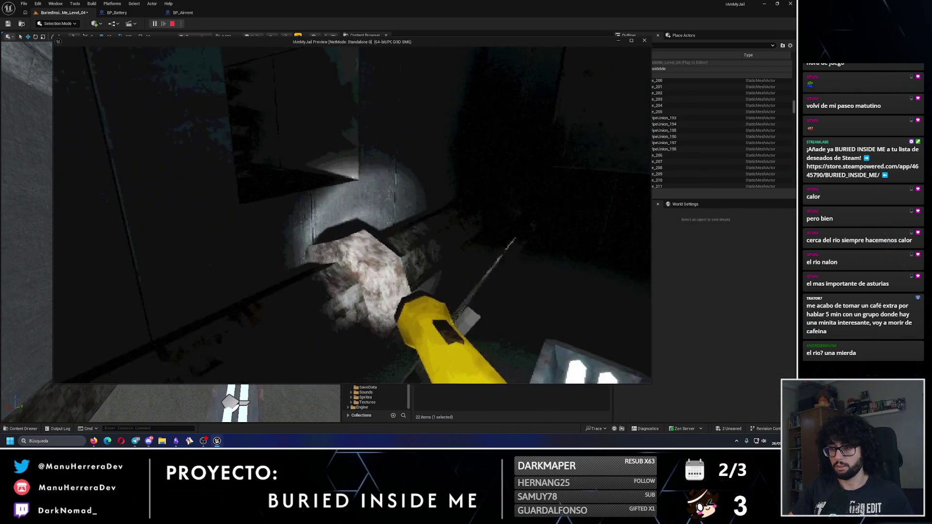
pyautogui.press('Escape')
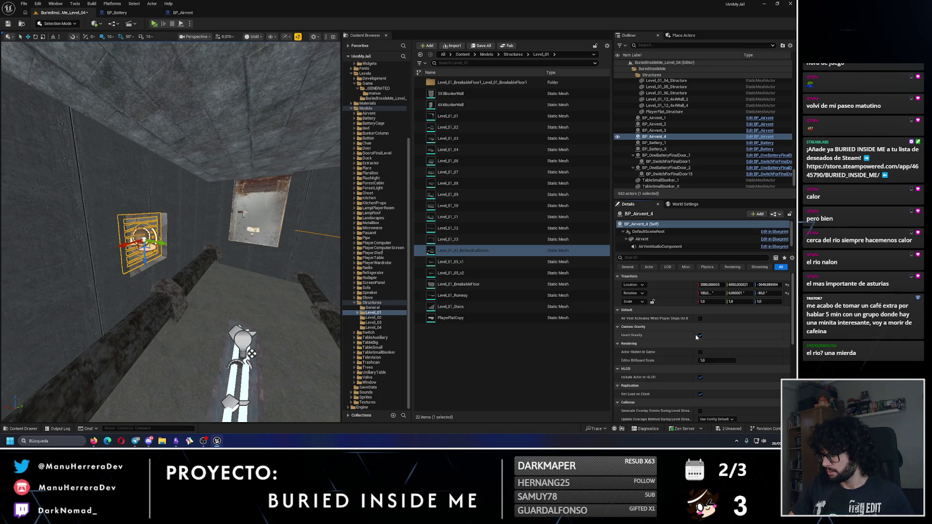
# - Save Level_04 and enable Invert Gravity on wall vent BP_Airvent_2
pyautogui.click(8, 23)
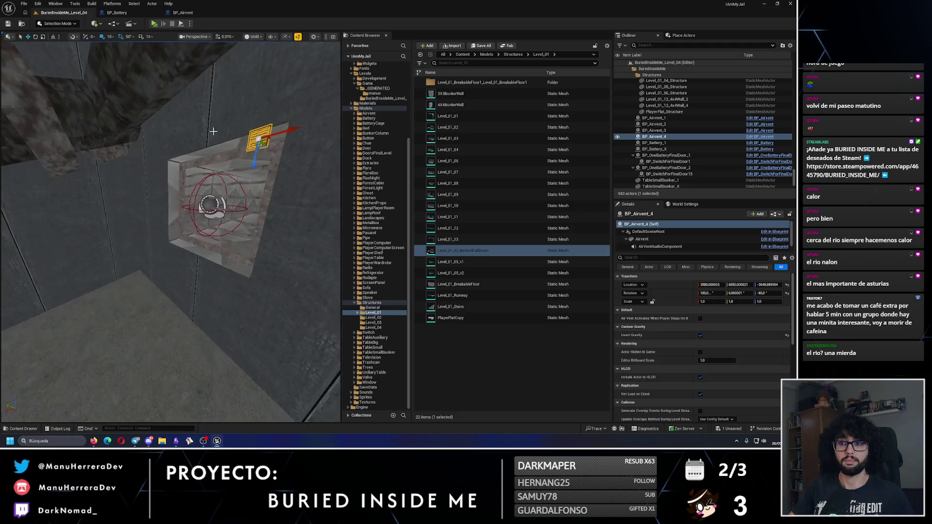
pyautogui.click(237, 166)
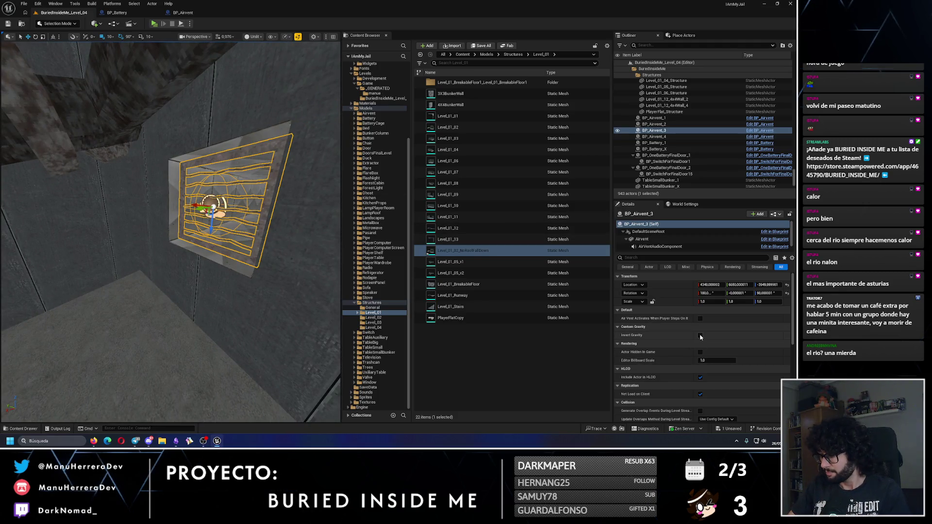
pyautogui.moveTo(251, 214); pyautogui.dragTo(216, 245)
pyautogui.press('f')
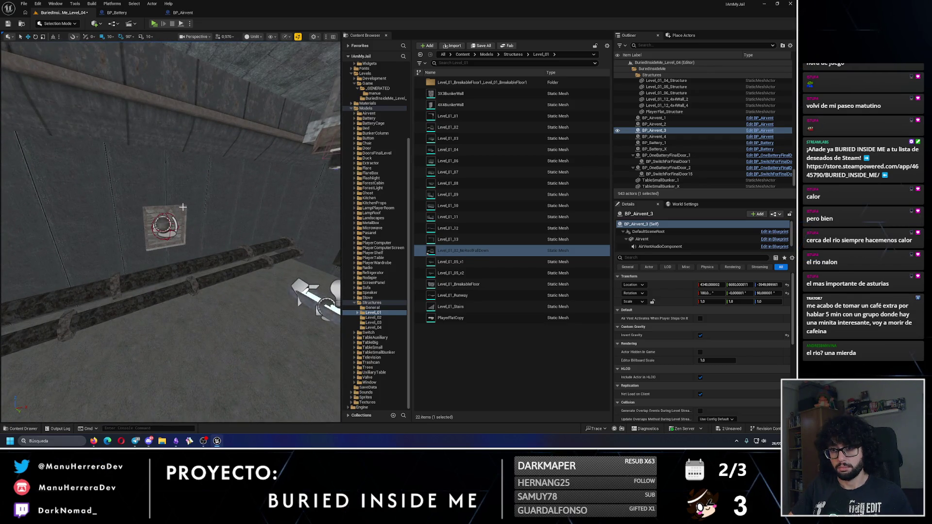
pyautogui.click(182, 208)
pyautogui.click(700, 335)
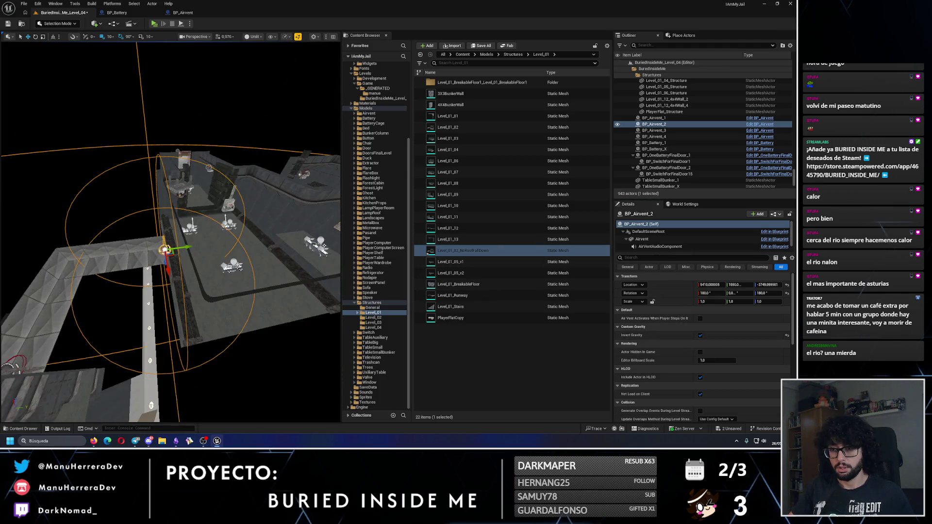
# - Check BP_Airvent_1 through _4, BP_Battery_1 and BP_Battery_X from the Outliner
pyautogui.doubleClick(654, 118)
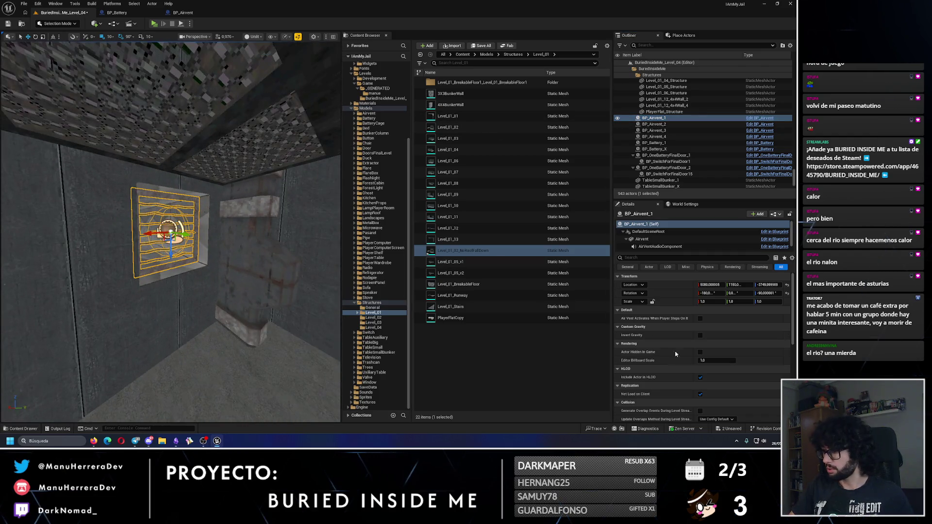
pyautogui.doubleClick(656, 124)
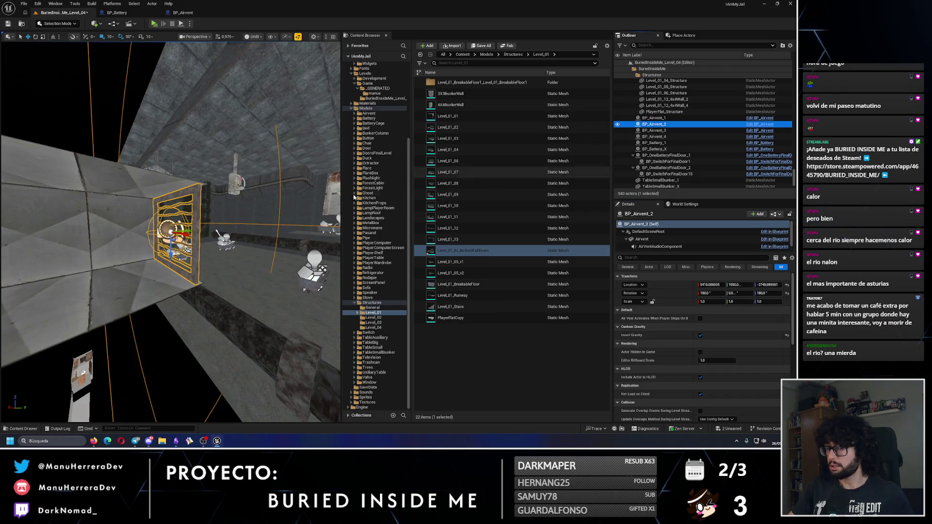
pyautogui.doubleClick(653, 131)
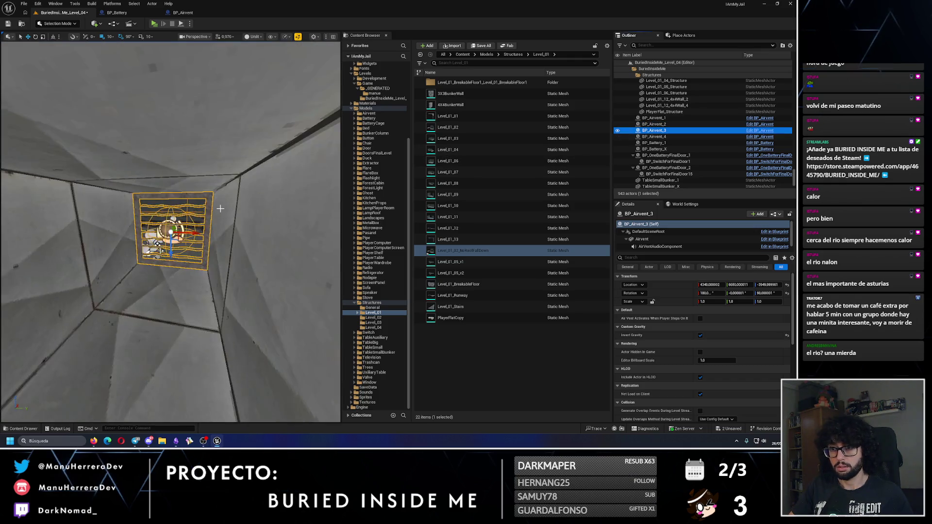
pyautogui.click(631, 136)
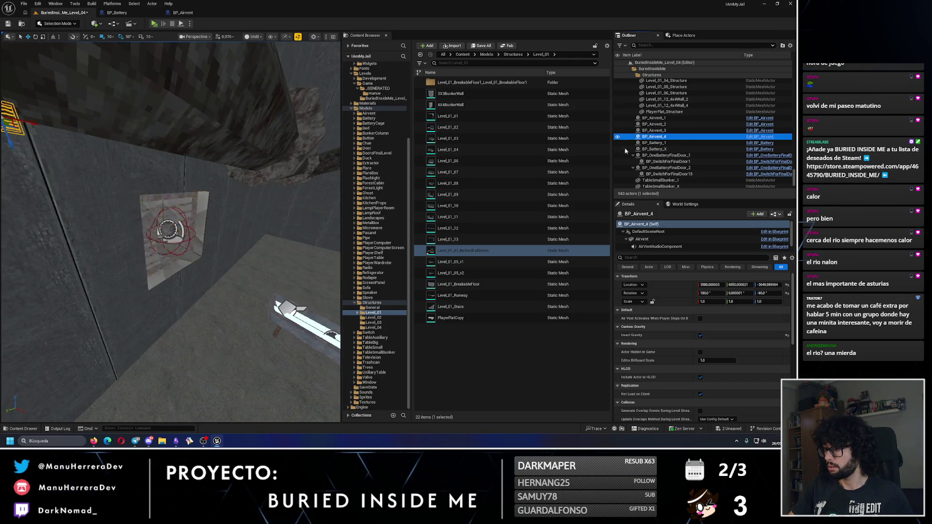
pyautogui.click(663, 143)
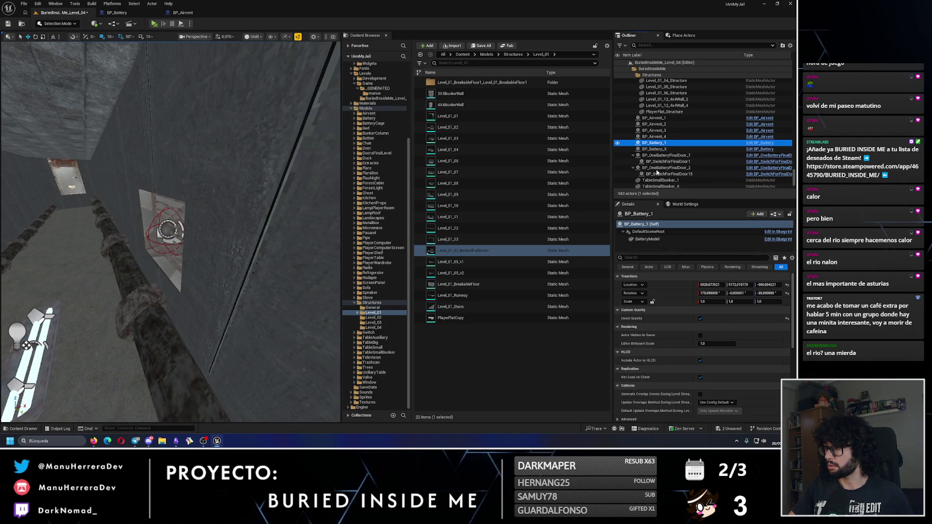
pyautogui.click(655, 149)
pyautogui.press('f')
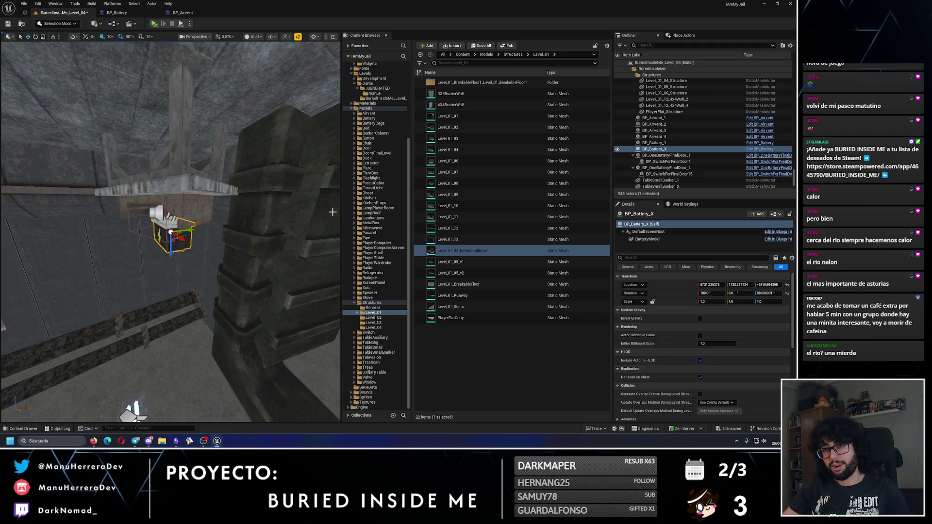
# - Delete the stray actors and light bulb from the bunker room and save the level
pyautogui.click(11, 23)
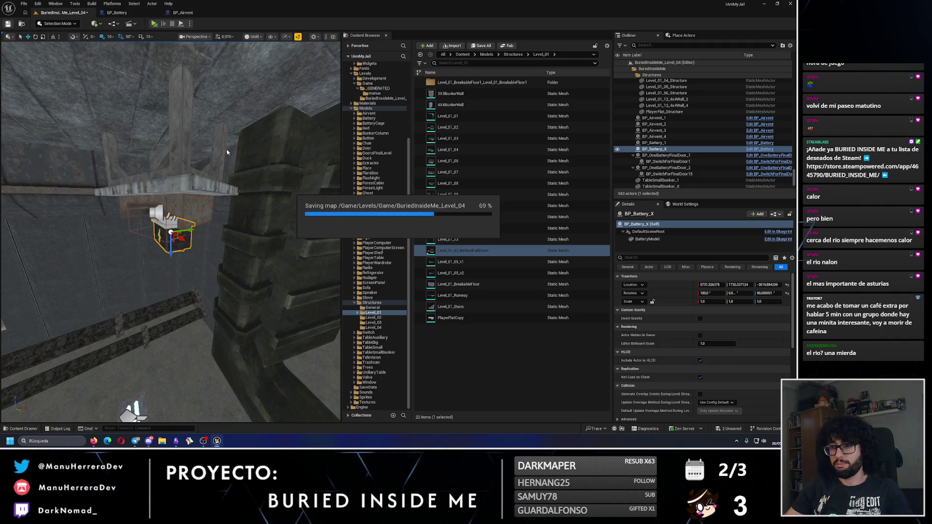
pyautogui.moveTo(227, 152)
pyautogui.mouseDown()
pyautogui.moveTo(226, 224)
pyautogui.moveTo(236, 233)
pyautogui.moveTo(262, 180)
pyautogui.moveTo(291, 238)
pyautogui.mouseUp()
pyautogui.moveTo(180, 224); pyautogui.dragTo(180, 224)
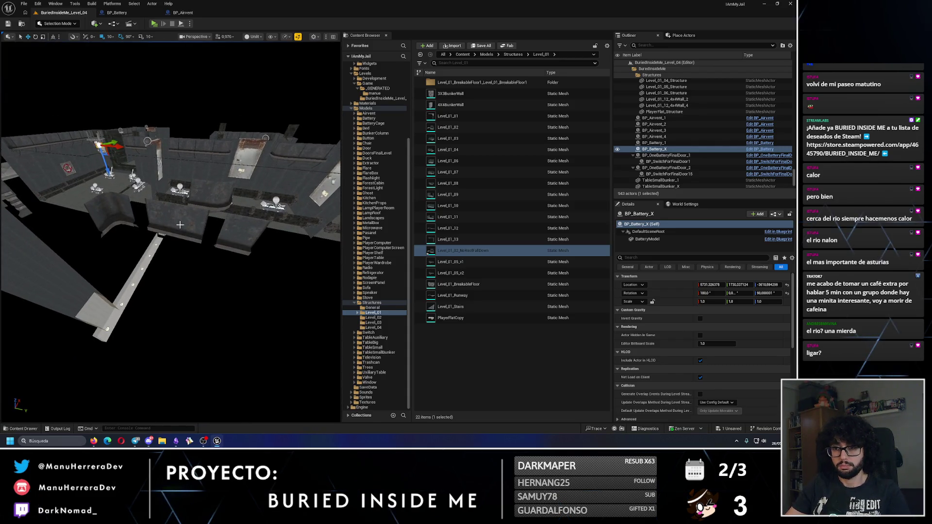
pyautogui.click(180, 225)
pyautogui.press('Delete')
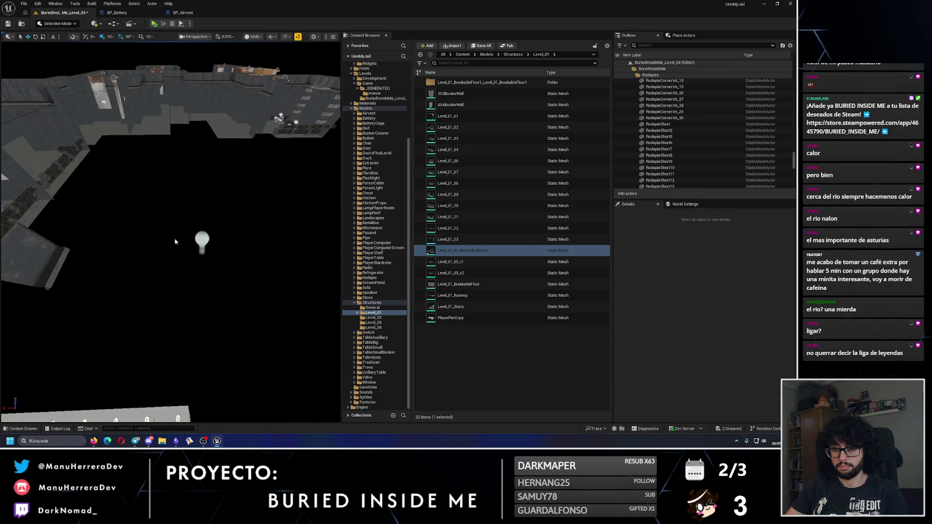
pyautogui.click(203, 242)
pyautogui.press('Delete')
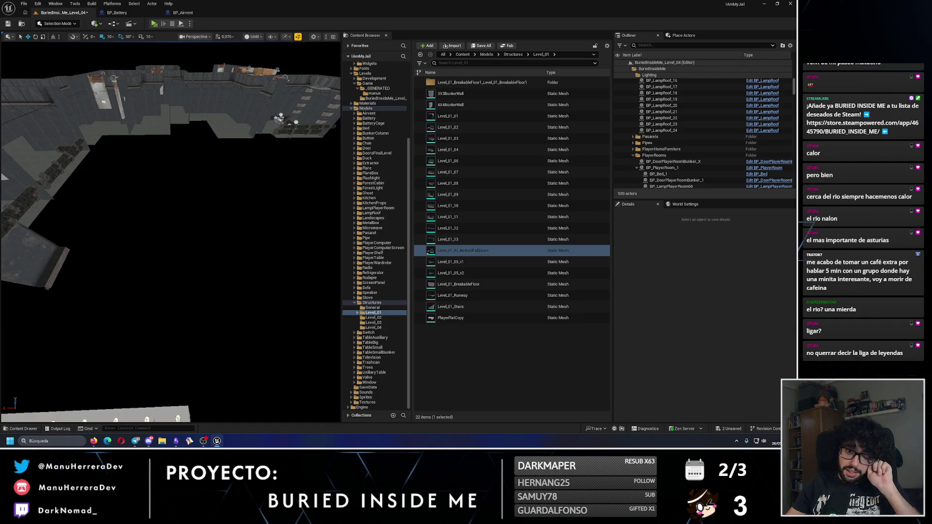
pyautogui.click(8, 26)
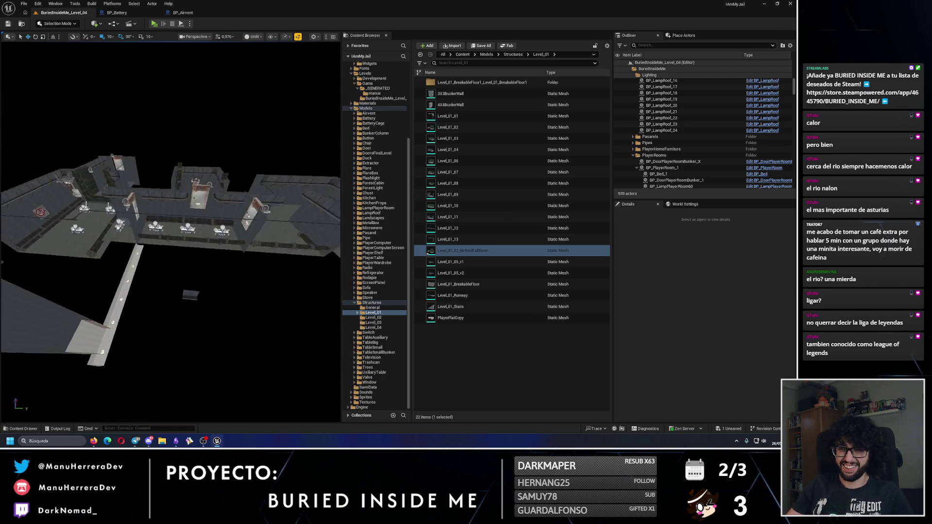
# - Play-test from a room corner, toggling the flashlight off and on, then stop
pyautogui.scroll(10, 170, 233)
pyautogui.moveTo(170, 233)
pyautogui.mouseDown()
pyautogui.moveTo(179, 231)
pyautogui.moveTo(179, 37)
pyautogui.mouseUp()
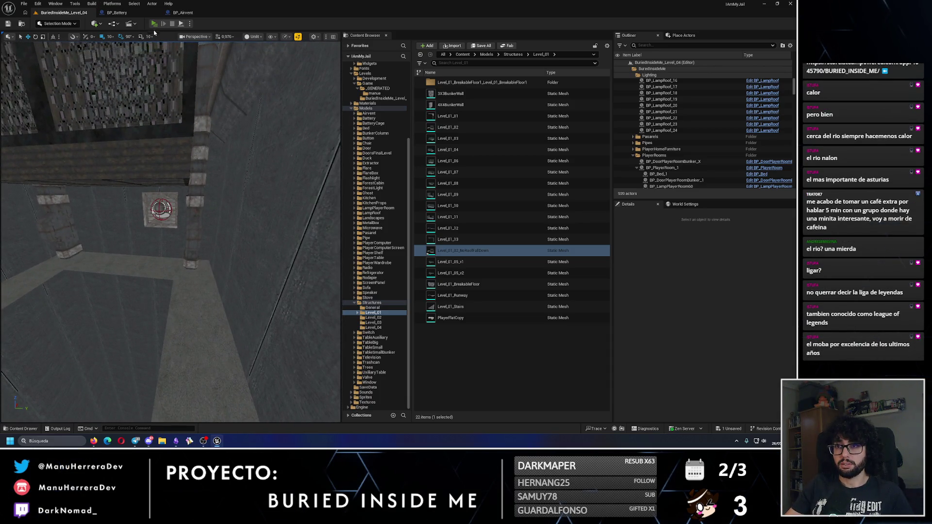
pyautogui.hotkey('alt', 'p')
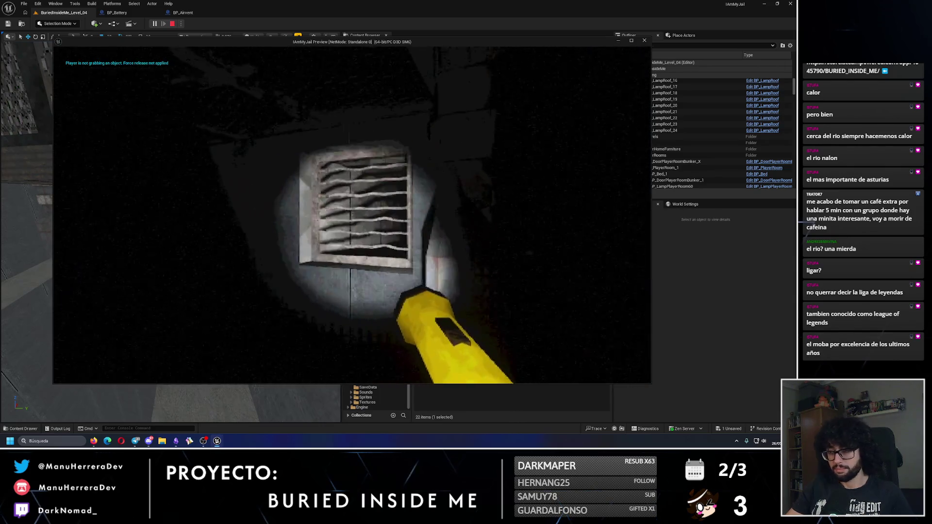
pyautogui.press('f')
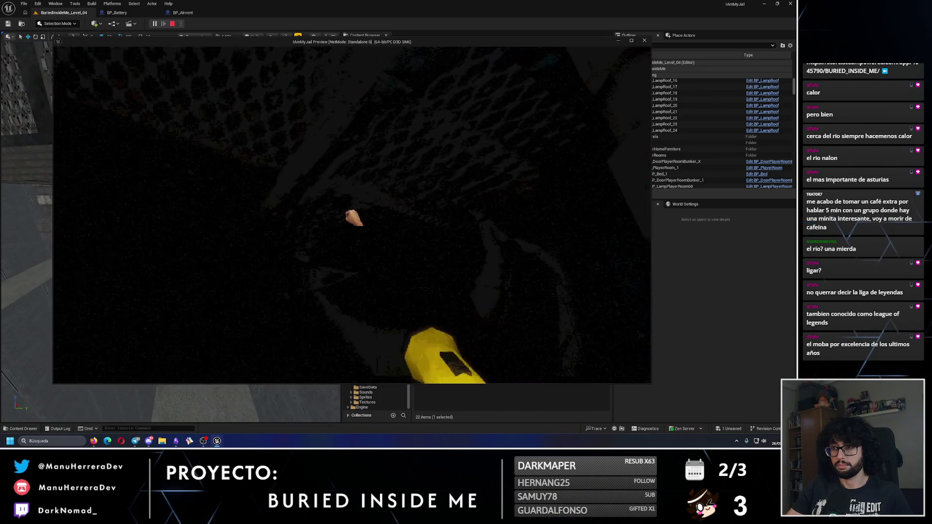
pyautogui.press('f')
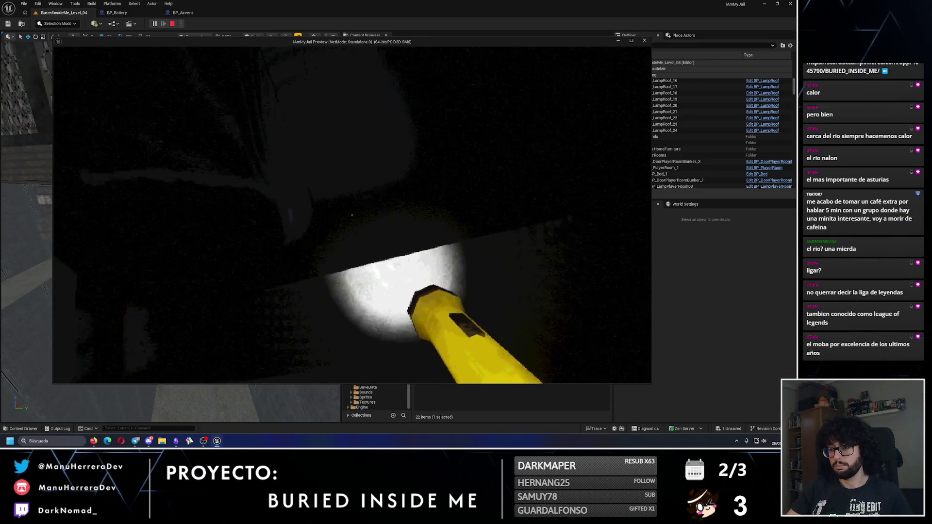
pyautogui.press('Escape')
pyautogui.press('Escape')
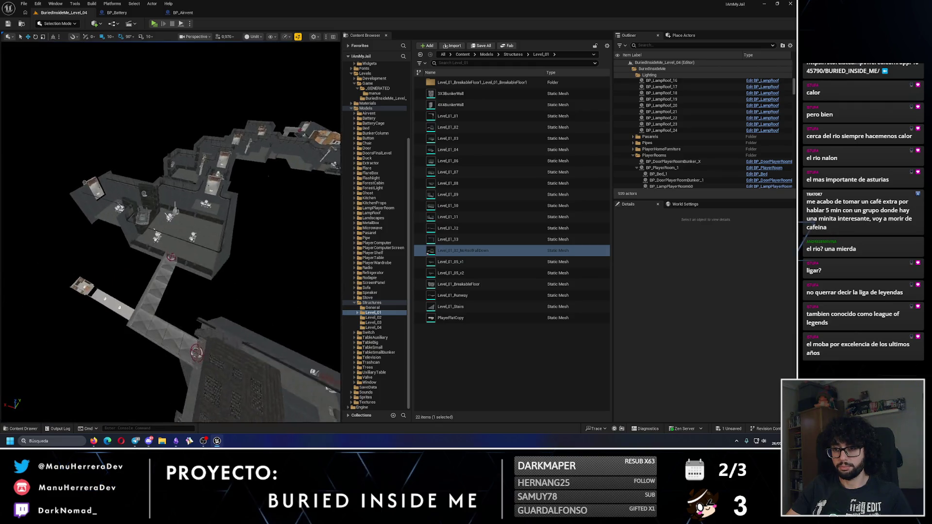
pyautogui.moveTo(170, 233)
pyautogui.mouseDown()
pyautogui.moveTo(204, 223)
pyautogui.moveTo(180, 233)
pyautogui.moveTo(199, 226)
pyautogui.moveTo(182, 223)
pyautogui.moveTo(192, 239)
pyautogui.mouseUp()
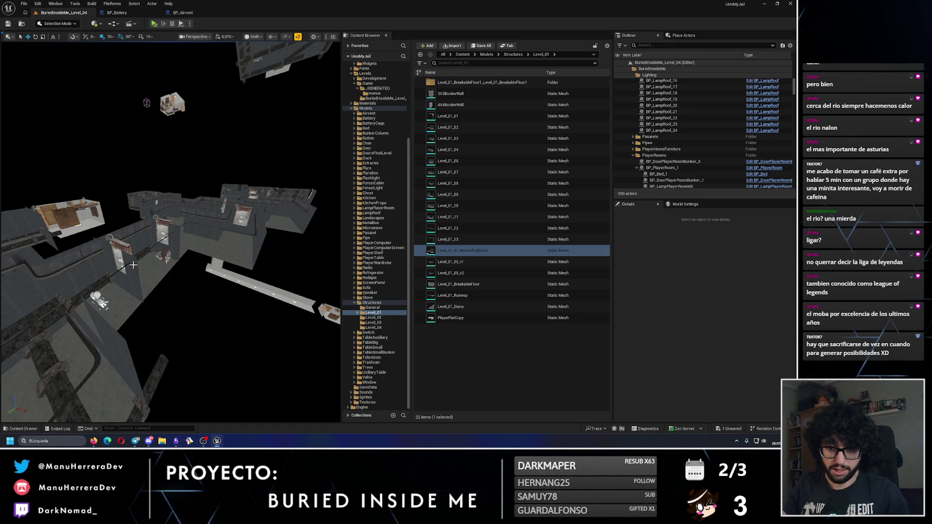
# - Rename CubeGridToolOutput to Level_04_02 and CubeGridToolOutput2 to Level_04_03 in the Outliner
pyautogui.moveTo(191, 240); pyautogui.dragTo(195, 233)
pyautogui.scroll(5, 704, 121)
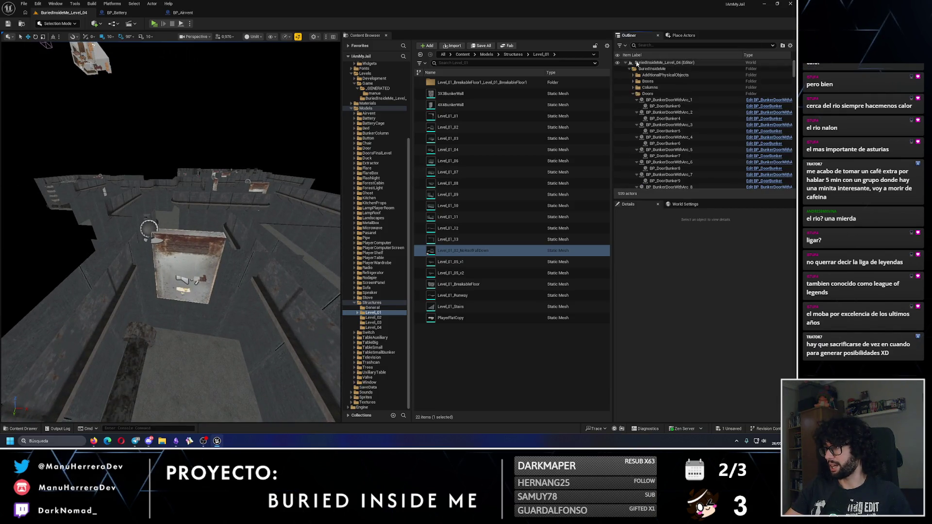
pyautogui.click(629, 68)
pyautogui.doubleClick(657, 87)
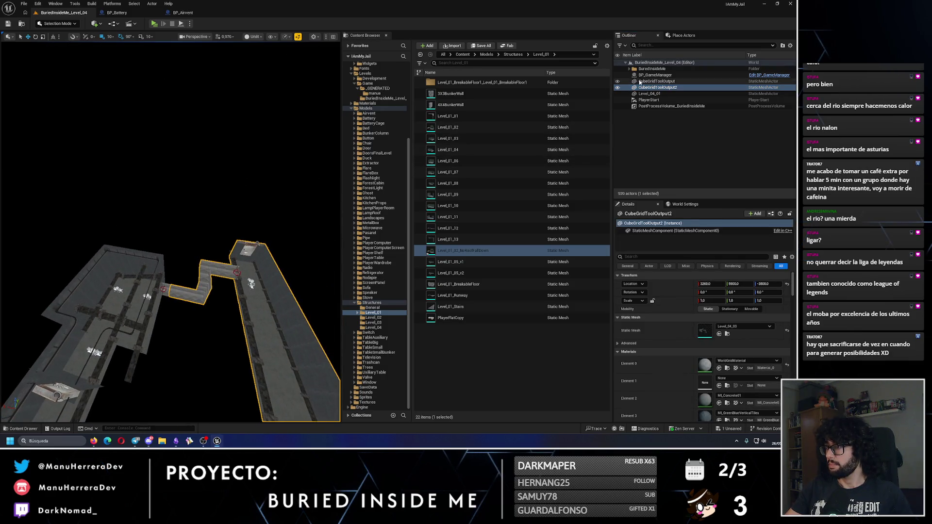
pyautogui.click(648, 81)
pyautogui.click(649, 82)
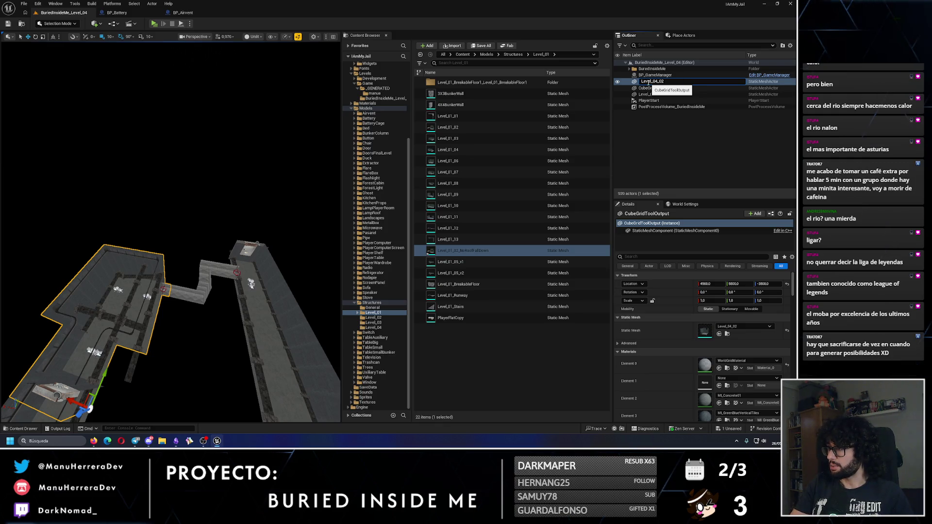
pyautogui.press('Return')
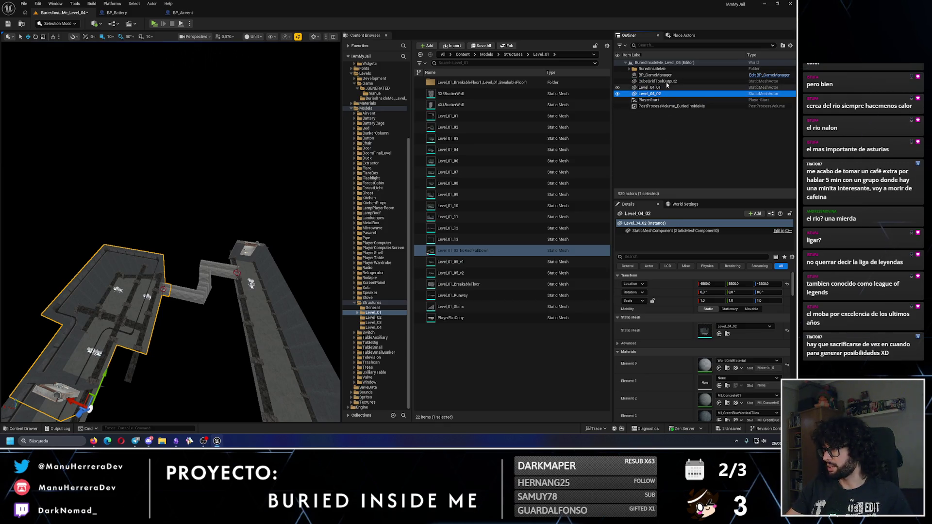
pyautogui.click(666, 81)
pyautogui.press('F2')
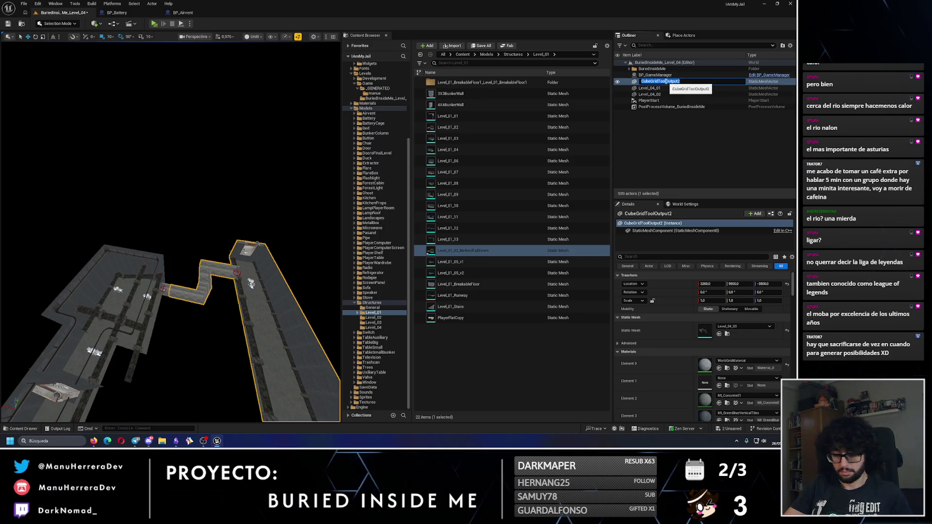
pyautogui.write('Level_04_03')
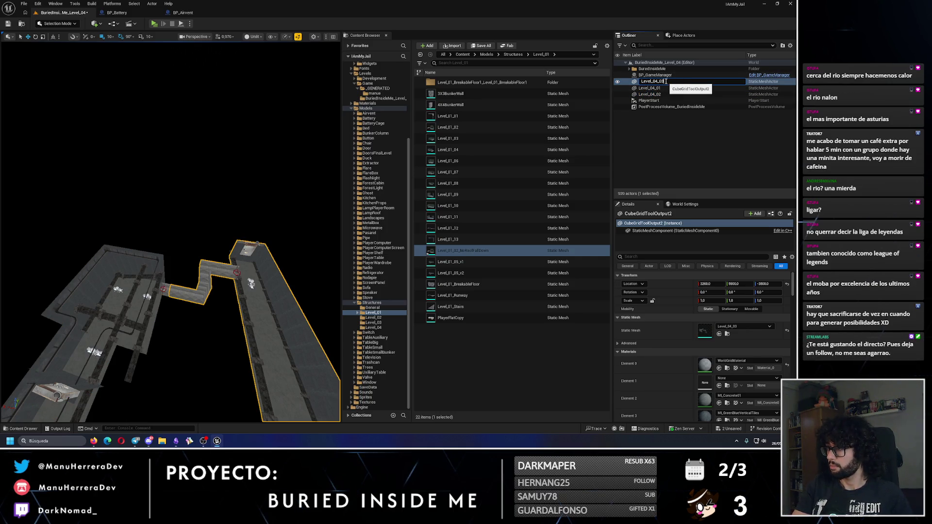
pyautogui.press('Return')
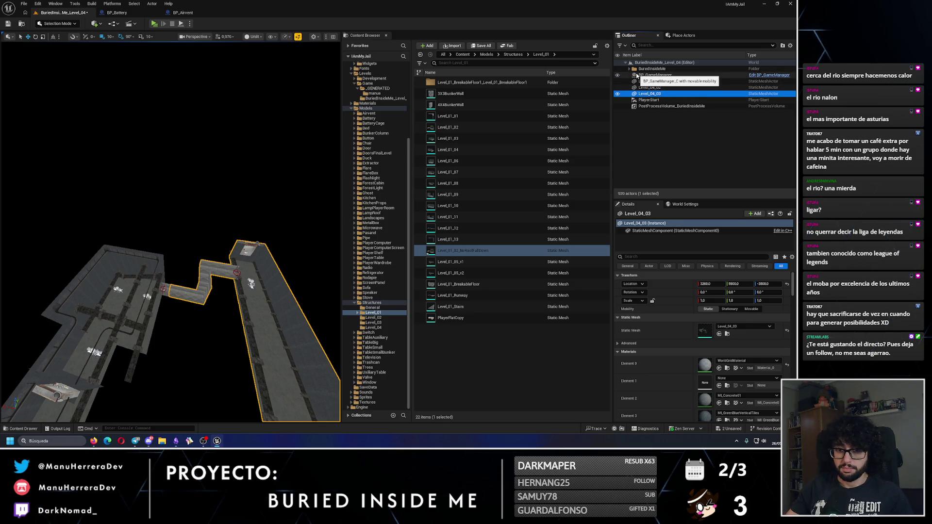
# - Move Level_04_01, Level_04_02 and Level_04_03 into the Structures folder and save the level
pyautogui.keyDown('ctrl'); pyautogui.click(650, 81); pyautogui.keyUp('ctrl')
pyautogui.keyDown('ctrl'); pyautogui.click(649, 87); pyautogui.keyUp('ctrl')
pyautogui.rightClick(662, 88)
pyautogui.moveTo(697, 302)
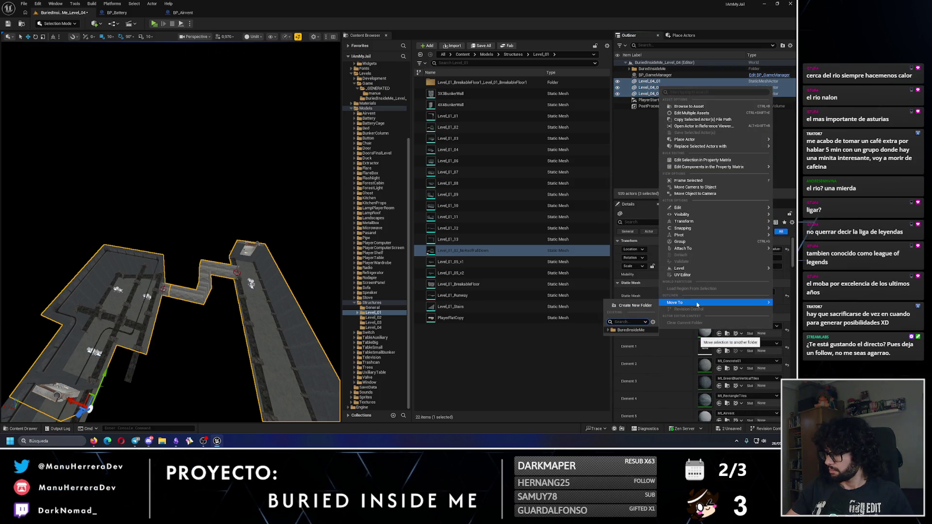
pyautogui.write('struc')
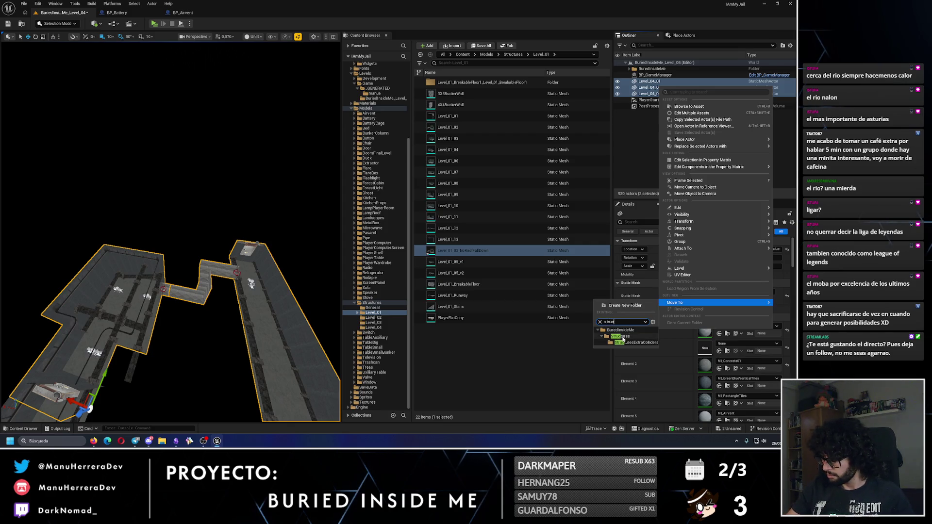
pyautogui.click(622, 337)
pyautogui.click(7, 25)
pyautogui.moveTo(189, 182); pyautogui.dragTo(165, 146)
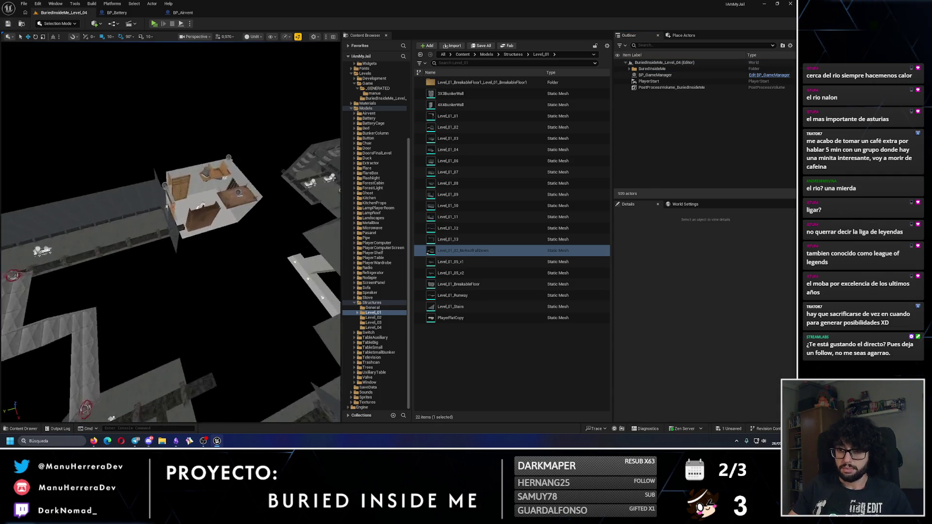
pyautogui.press('w')
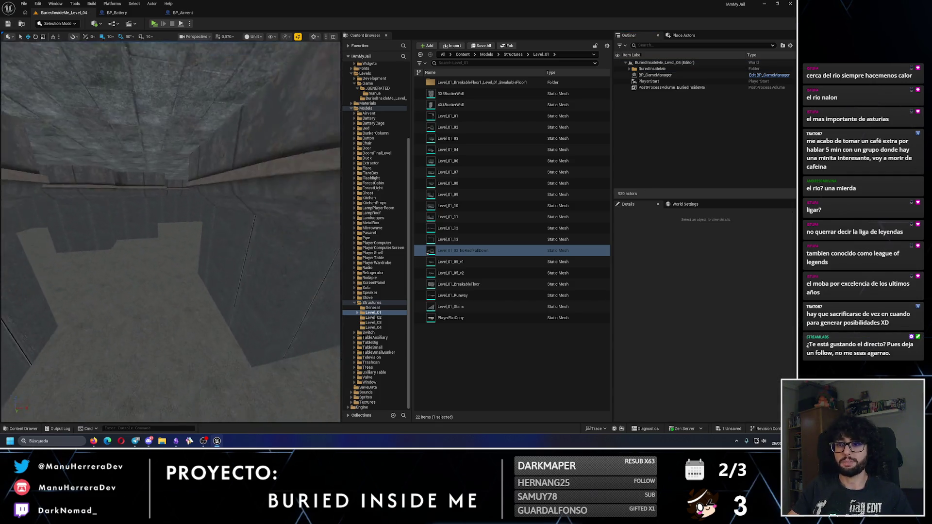
pyautogui.press('w')
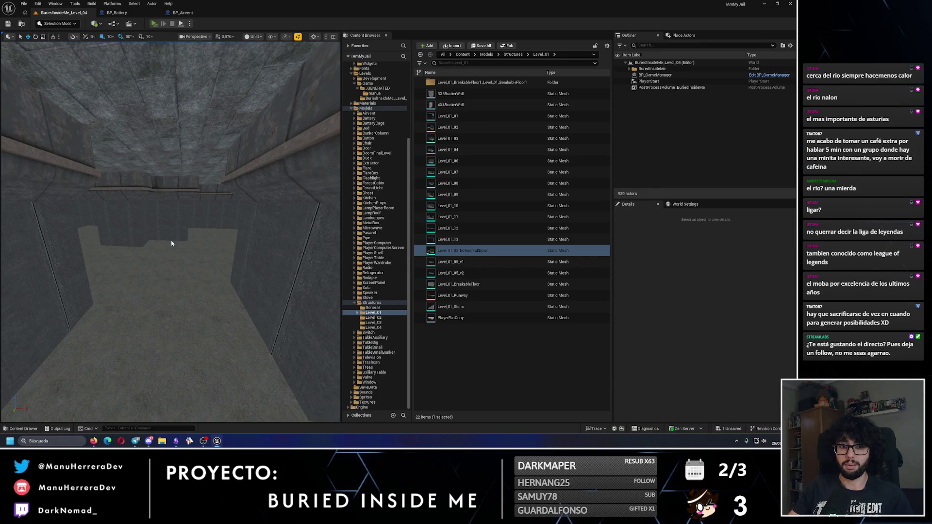
pyautogui.hotkey('alt', 'p')
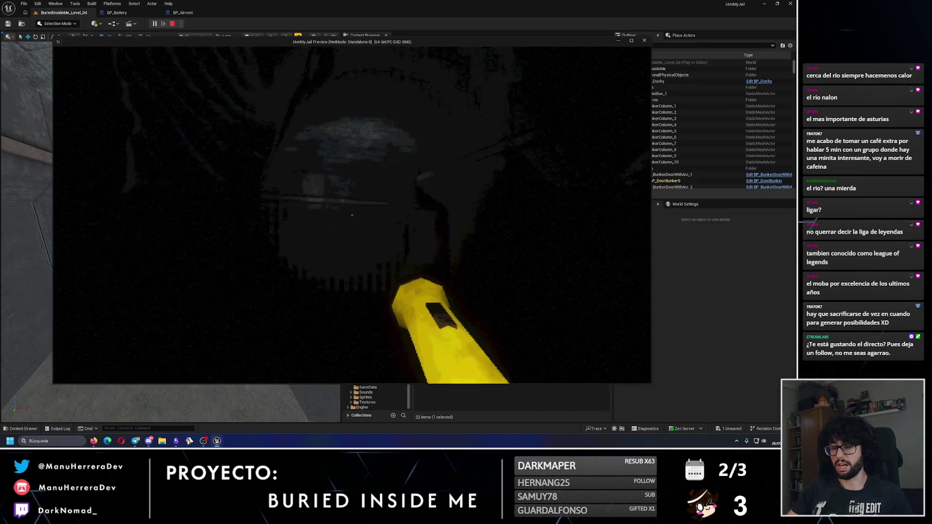
pyautogui.hotkey('shift', 'w')
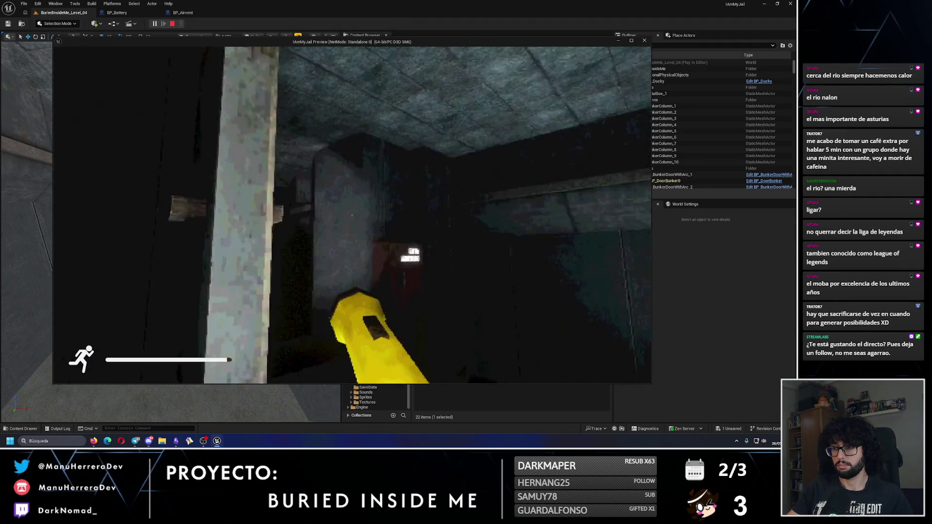
pyautogui.hotkey('shift', 'w')
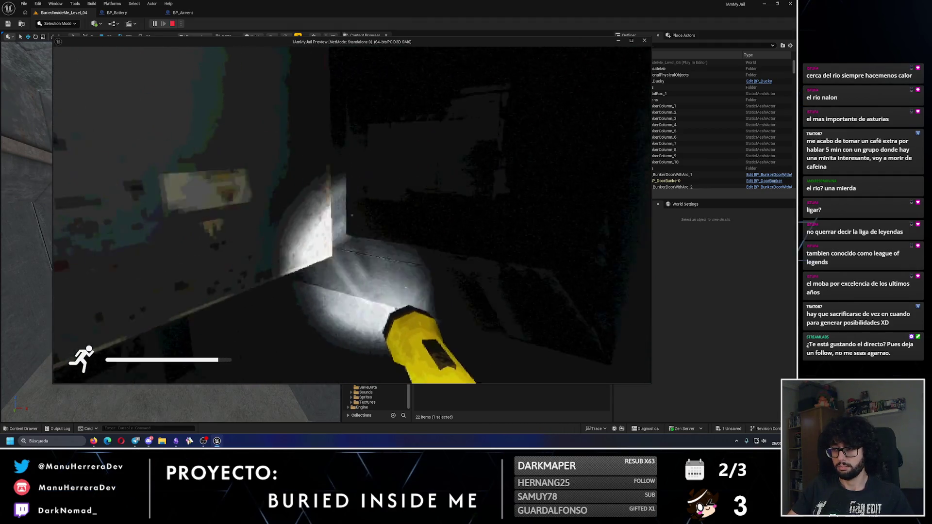
pyautogui.press('Escape')
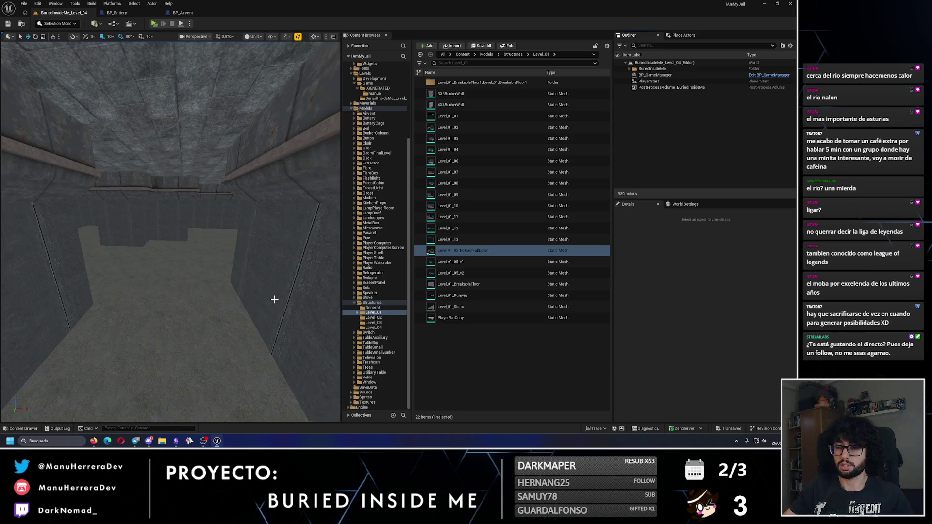
pyautogui.scroll(-5, 274, 299)
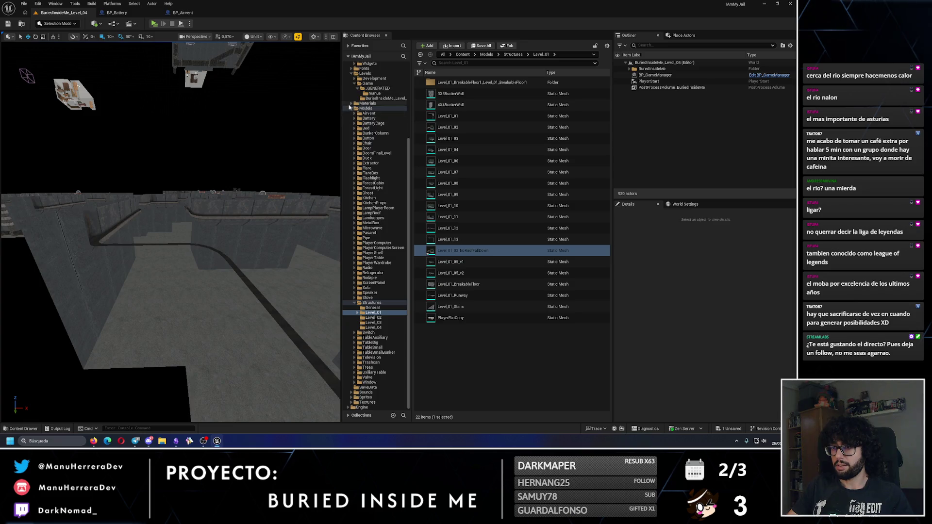
# - Open the Interactables blueprints, place a BP_Flare in the level, then delete it
pyautogui.click(350, 108)
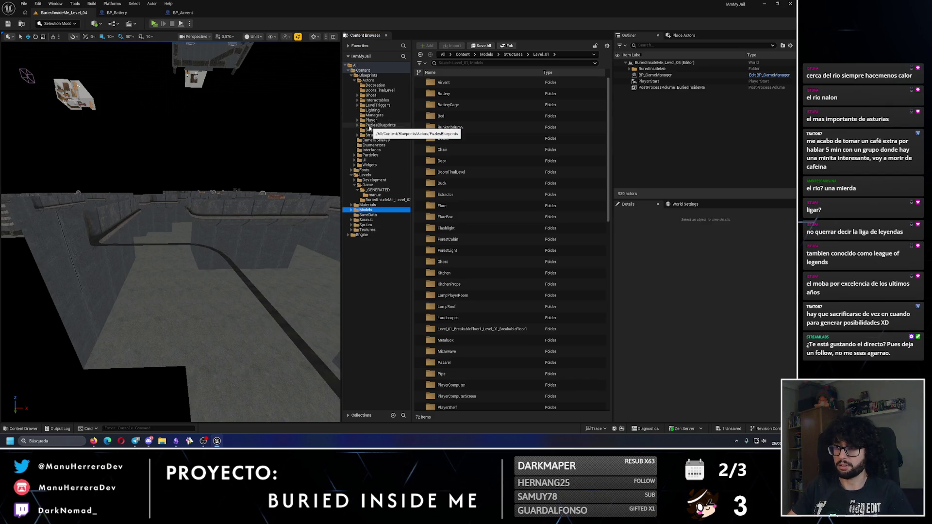
pyautogui.click(358, 100)
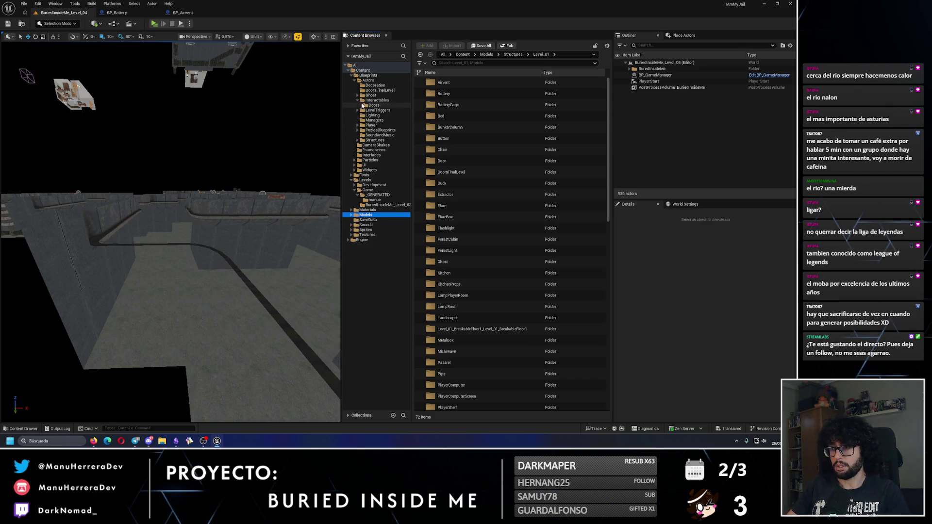
pyautogui.click(362, 106)
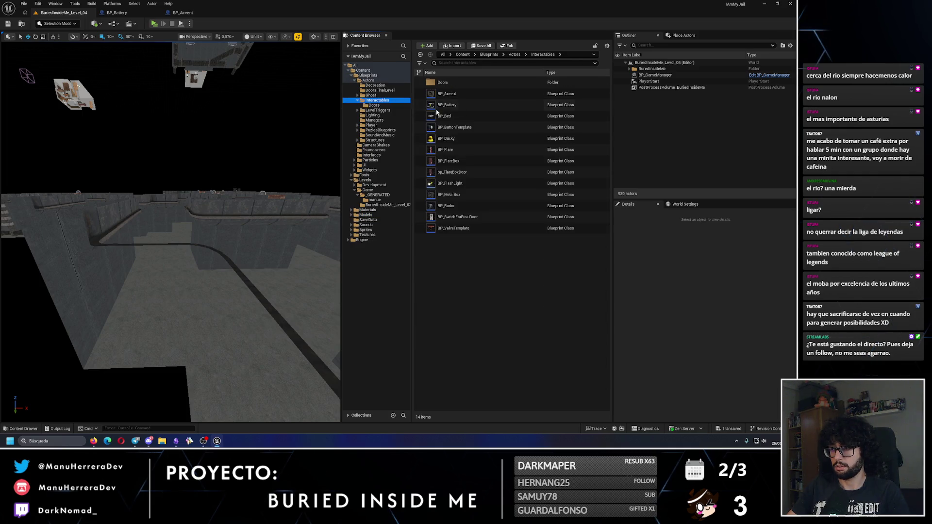
pyautogui.moveTo(445, 150)
pyautogui.mouseDown()
pyautogui.moveTo(211, 316)
pyautogui.moveTo(230, 311)
pyautogui.mouseUp()
pyautogui.press('f')
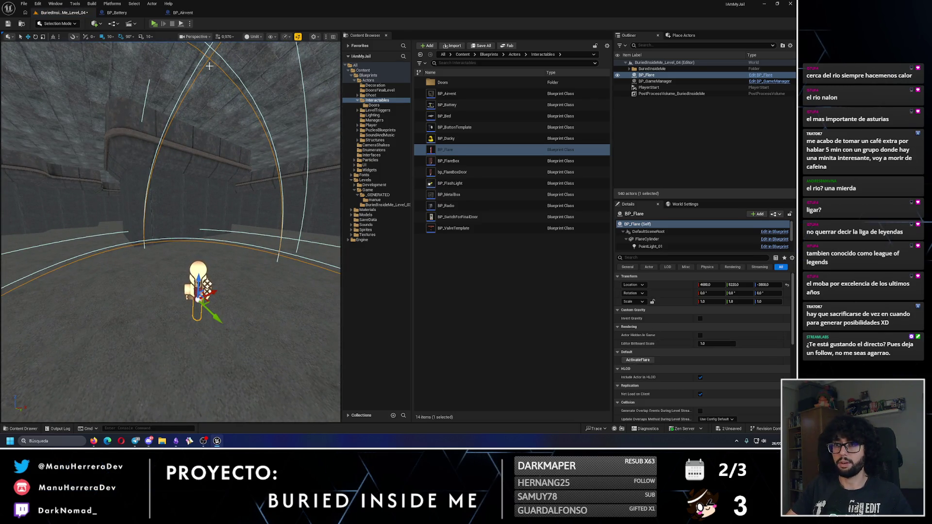
pyautogui.press('Delete')
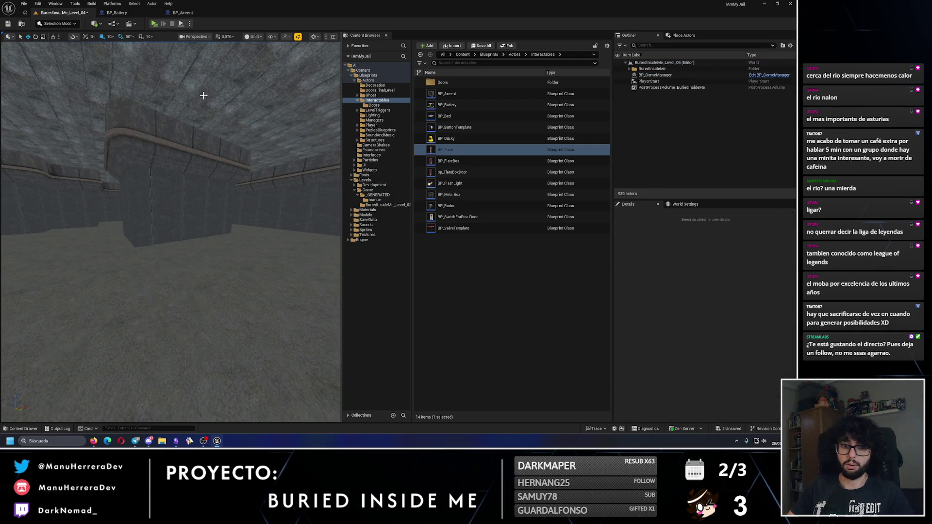
# - Save the level, look over the walls and pipe, and launch a play-test with Alt+P
pyautogui.click(8, 23)
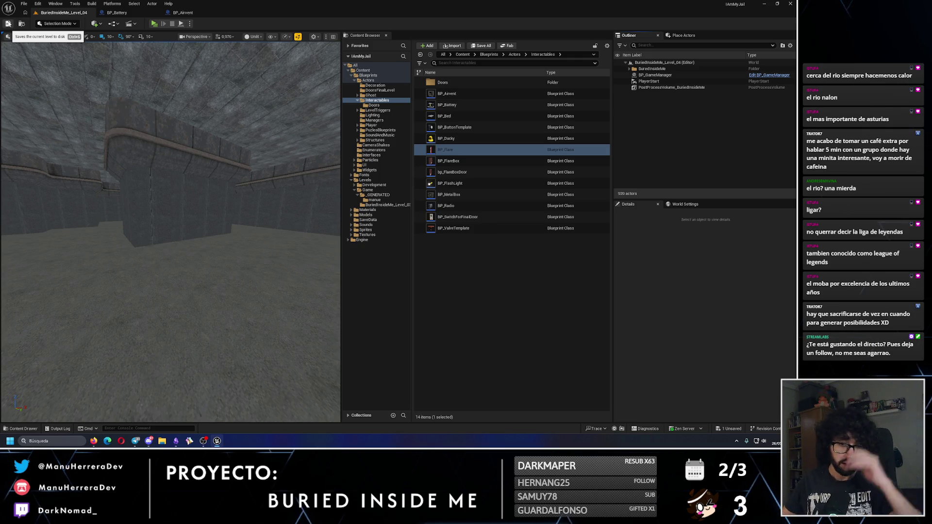
pyautogui.moveTo(170, 219); pyautogui.dragTo(78, 131)
pyautogui.moveTo(208, 199); pyautogui.dragTo(208, 198)
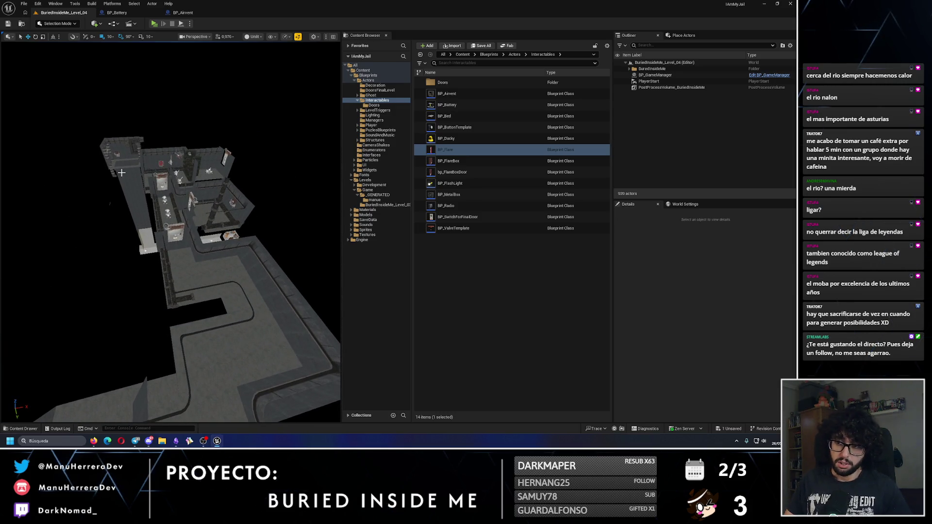
pyautogui.moveTo(130, 175); pyautogui.dragTo(130, 175)
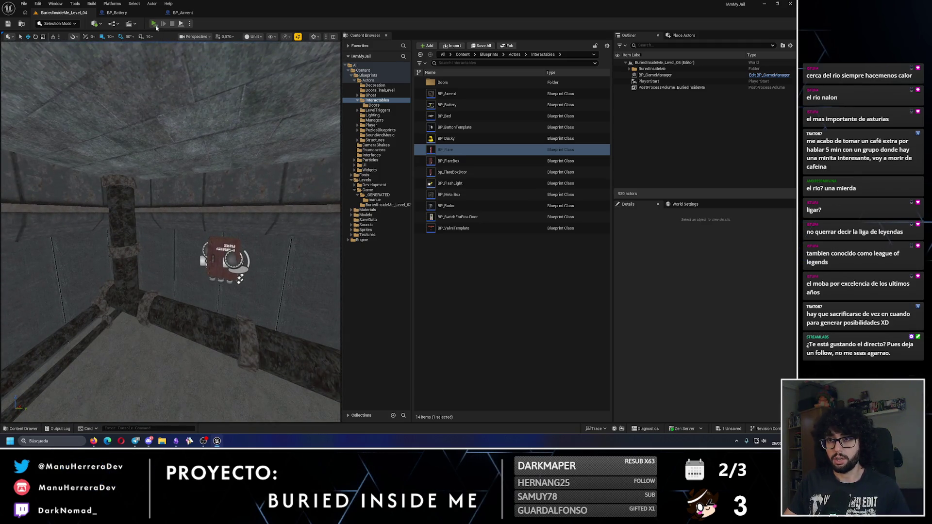
pyautogui.hotkey('alt', 'p')
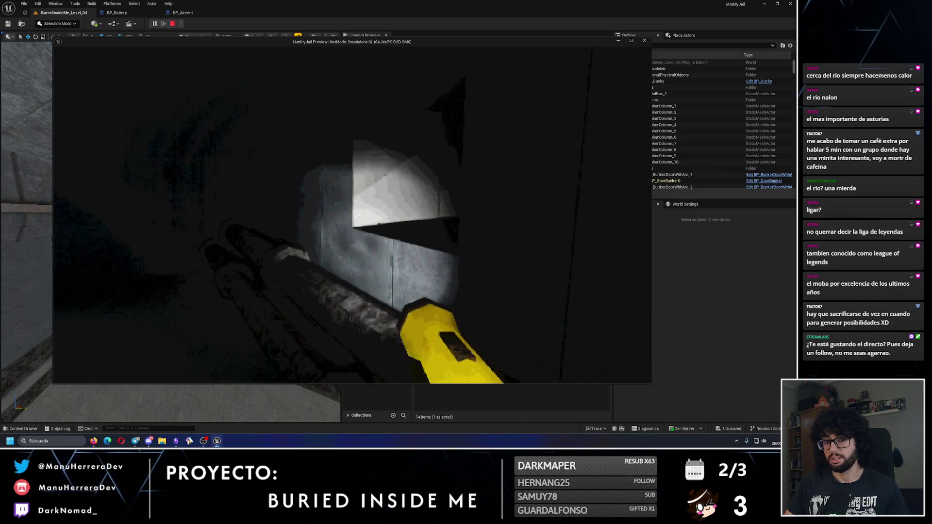
# - Walk down the lit corridor to the vent, crawl through the dark tunnel, then stop the session
pyautogui.moveTo(352, 215)
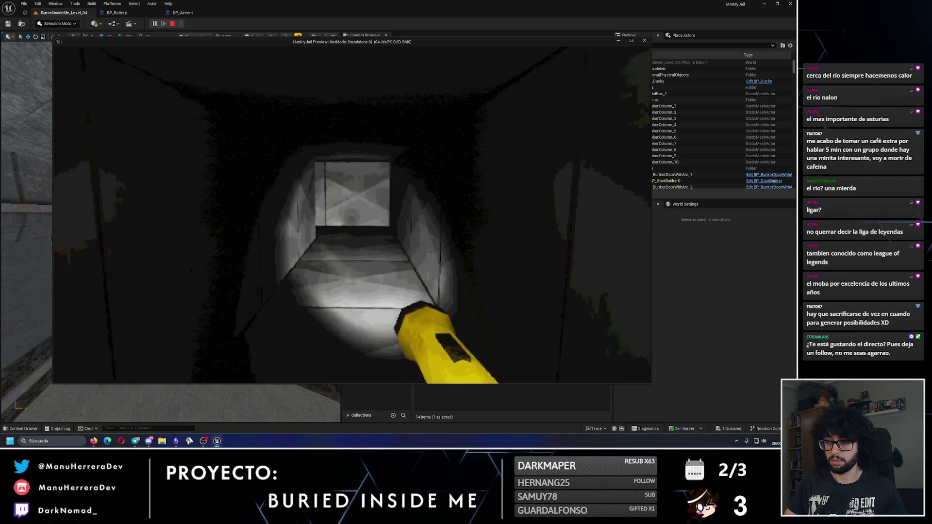
pyautogui.press('w')
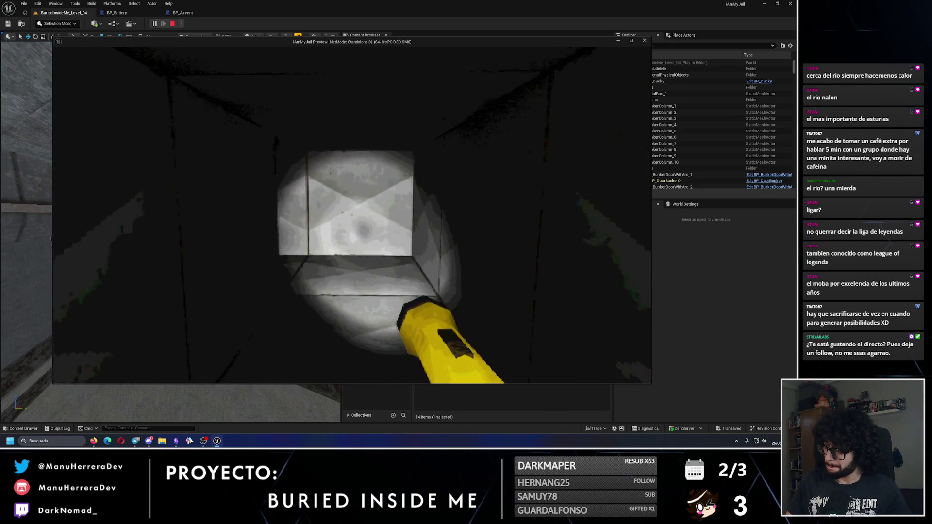
pyautogui.press('w')
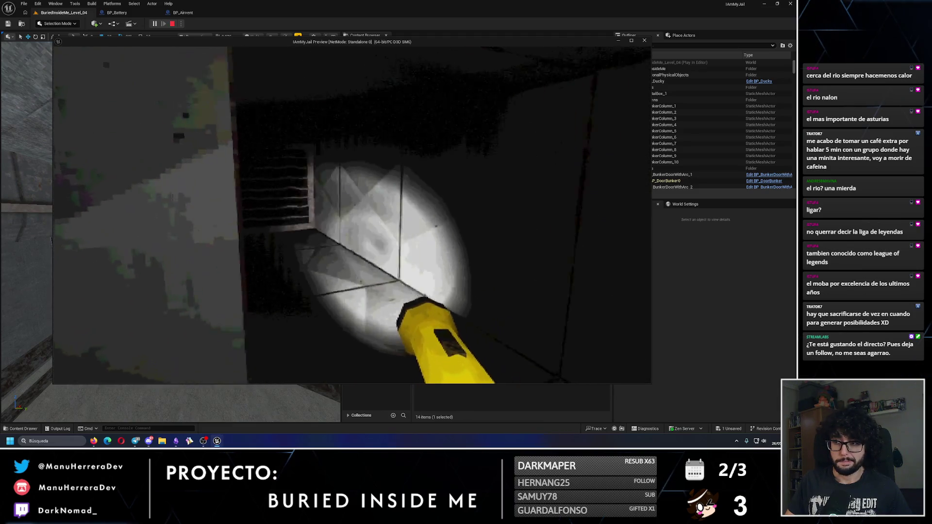
pyautogui.press('w')
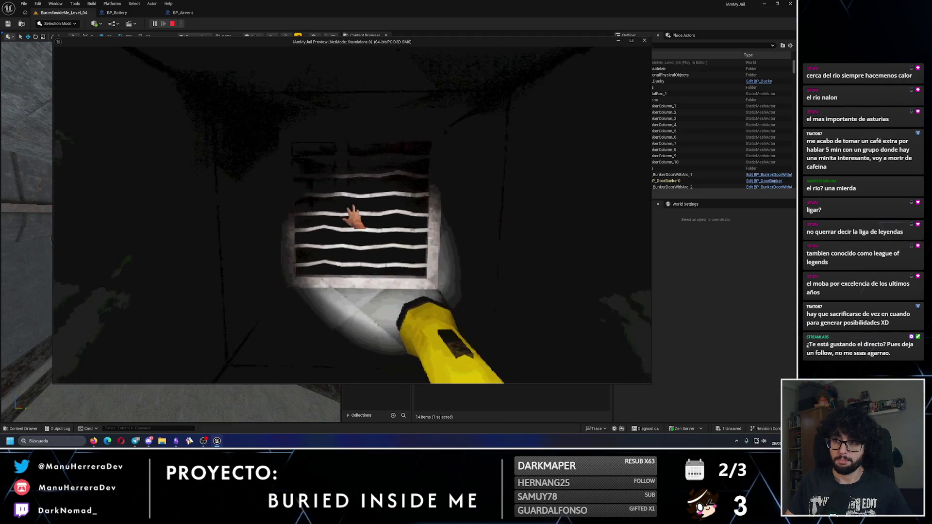
pyautogui.press('e')
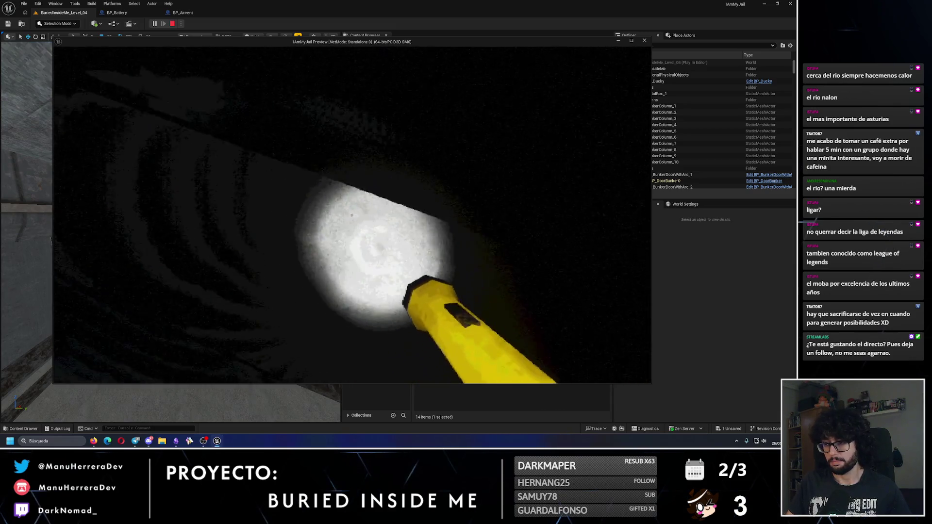
pyautogui.press('w')
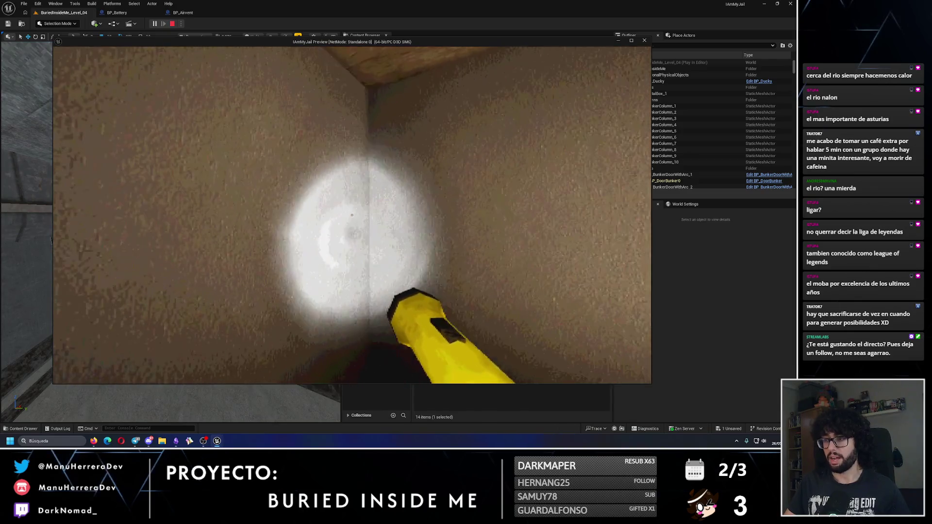
pyautogui.hotkey('alt', 'Tab')
pyautogui.press('Escape')
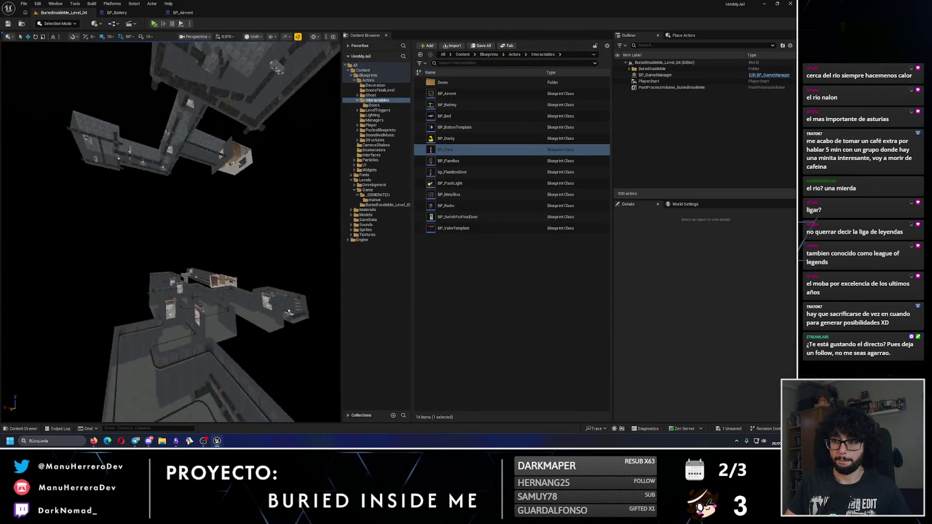
# - Frame the view on BP_GameManager, then switch to the four-pane top/perspective/front/right layout
pyautogui.moveTo(170, 234)
pyautogui.mouseDown()
pyautogui.moveTo(170, 194)
pyautogui.moveTo(161, 233)
pyautogui.moveTo(160, 213)
pyautogui.mouseUp()
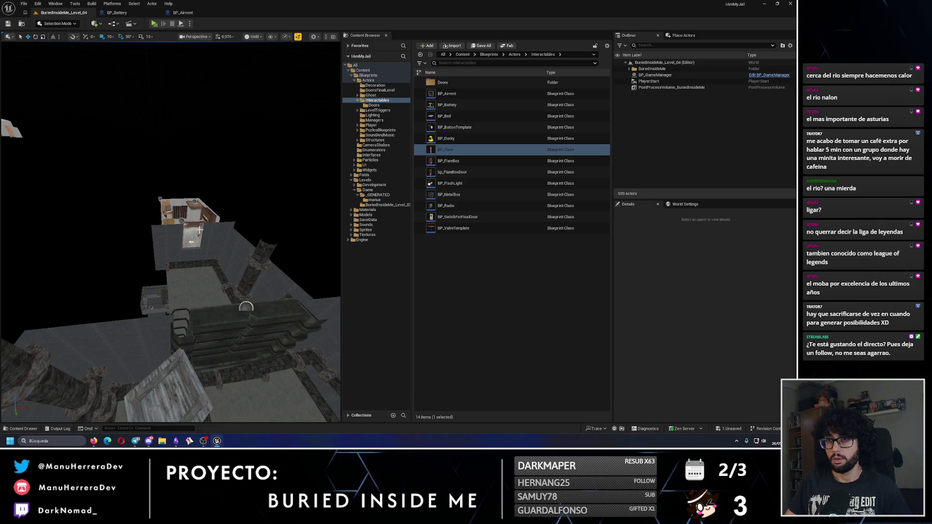
pyautogui.moveTo(227, 225); pyautogui.dragTo(226, 209)
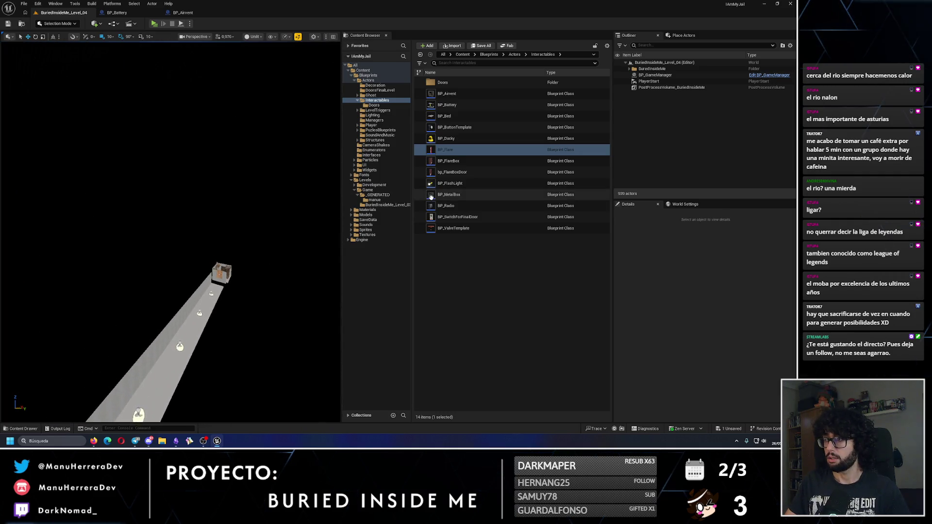
pyautogui.click(655, 74)
pyautogui.press('f')
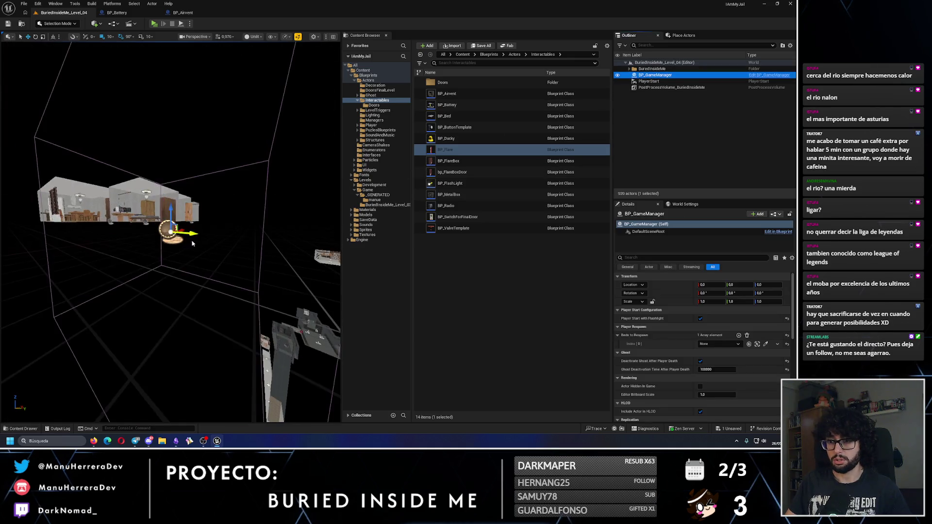
pyautogui.moveTo(226, 208); pyautogui.dragTo(230, 192)
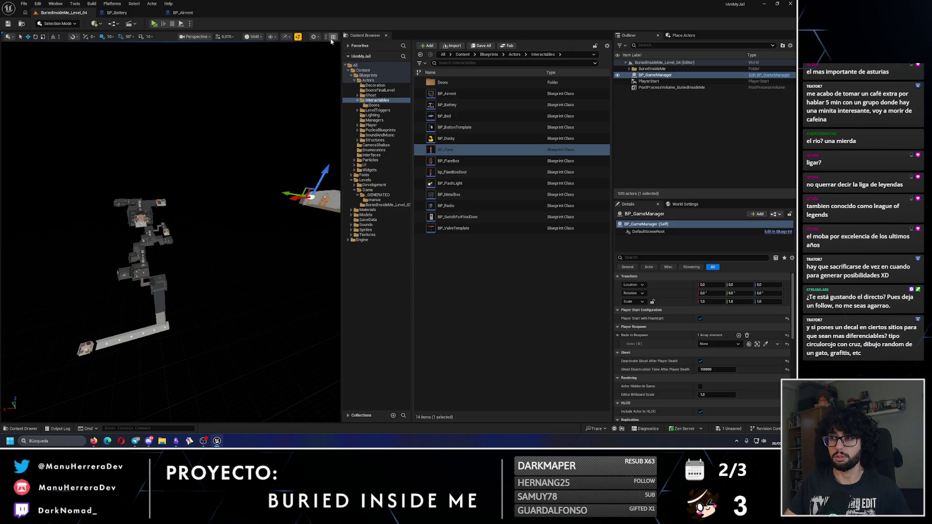
pyautogui.click(333, 36)
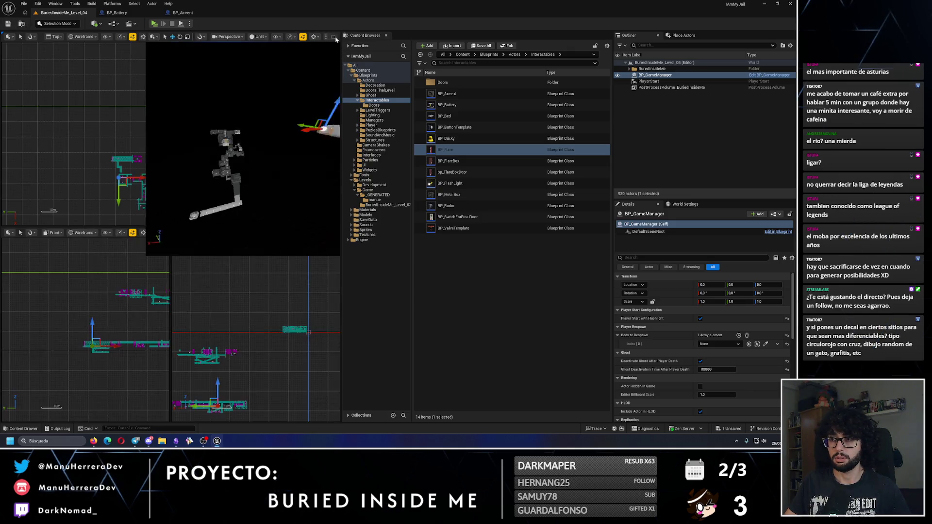
# - Frame all actors, box-select the 842 upper-section actors in the side view, and maximize Perspective
pyautogui.moveTo(137, 174); pyautogui.dragTo(37, 144)
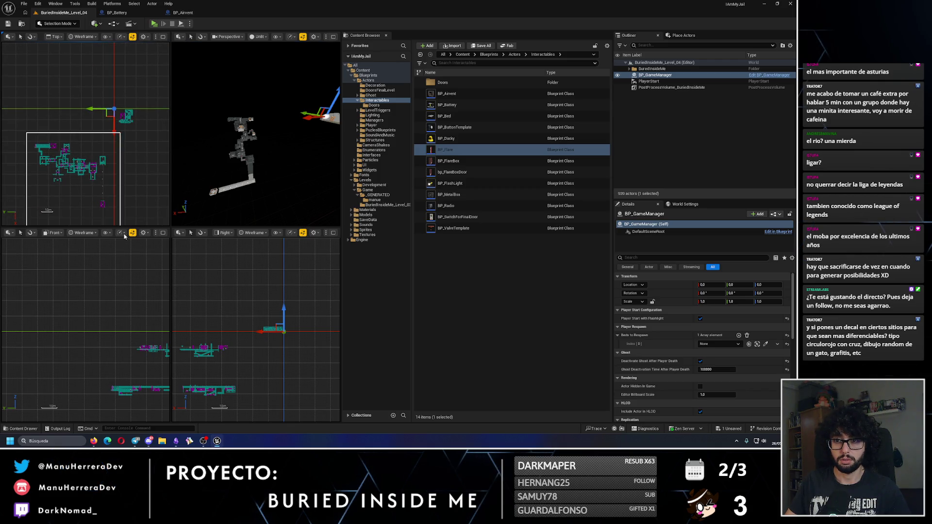
pyautogui.hotkey('ctrl', 'a')
pyautogui.press('f')
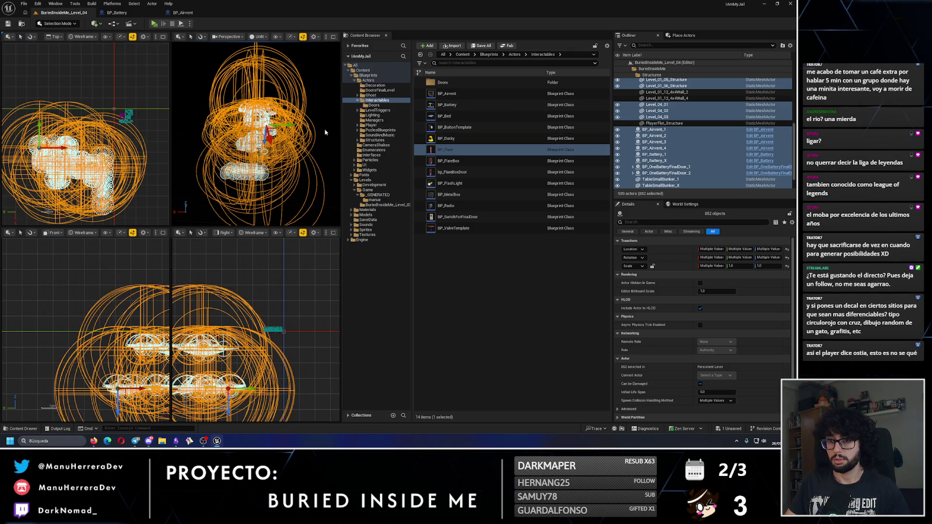
pyautogui.press('Escape')
pyautogui.moveTo(227, 348); pyautogui.dragTo(272, 316)
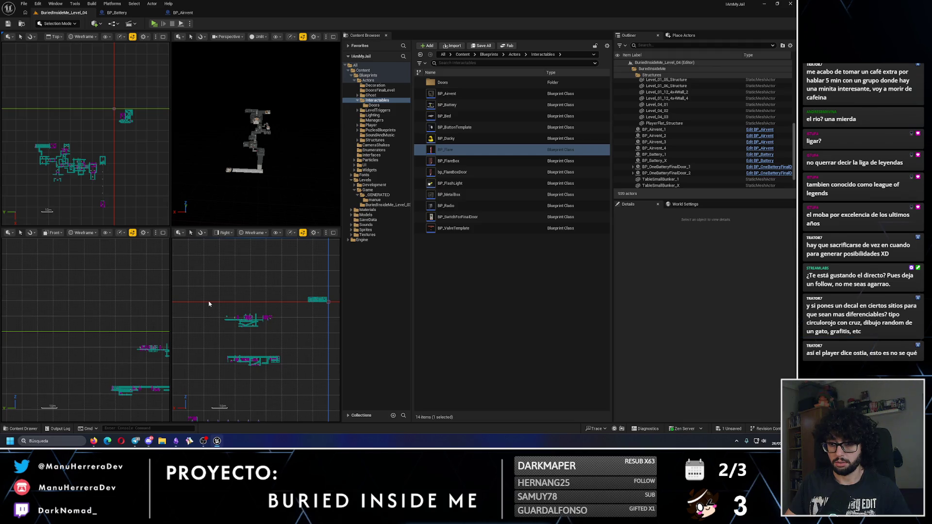
pyautogui.moveTo(209, 304); pyautogui.dragTo(221, 288)
pyautogui.moveTo(287, 375); pyautogui.dragTo(286, 375)
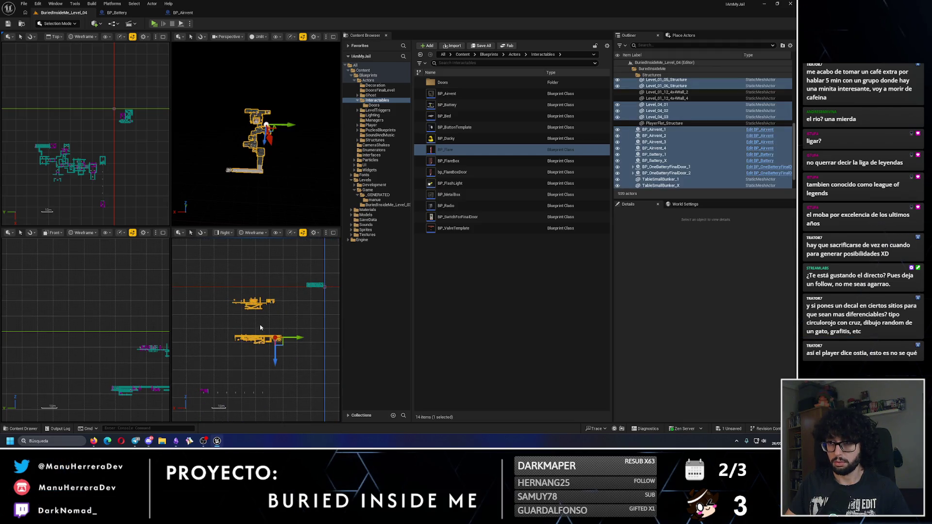
pyautogui.moveTo(263, 185); pyautogui.dragTo(263, 185)
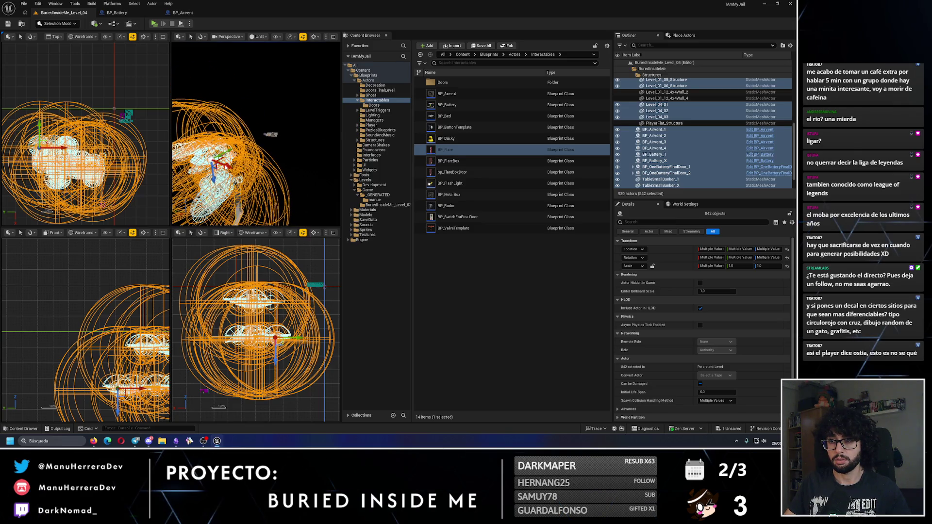
pyautogui.click(333, 37)
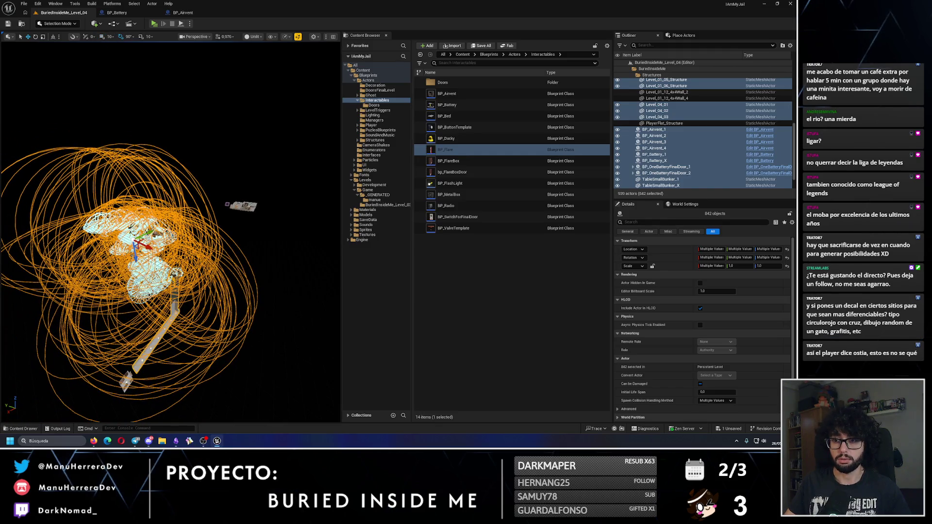
# - Set grid snap to 500, undo the accidental actor move, and clear the selection
pyautogui.click(112, 37)
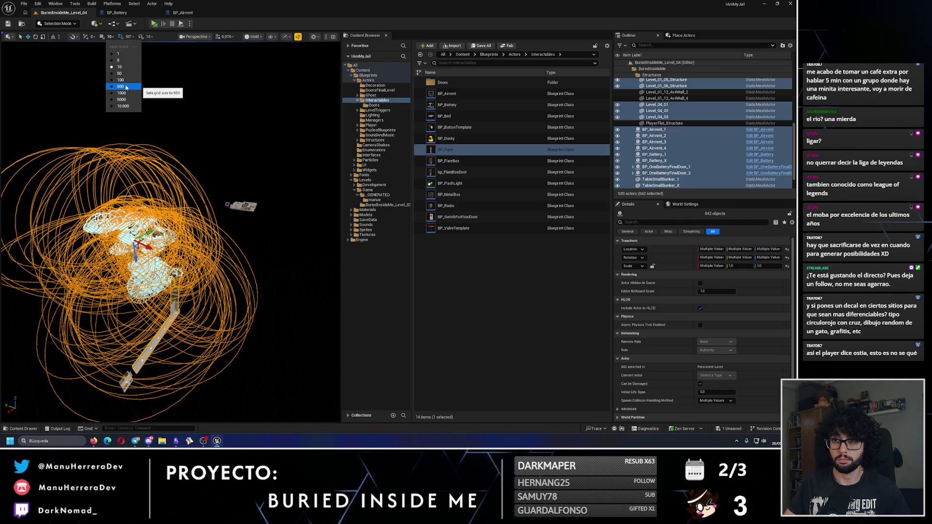
pyautogui.click(121, 86)
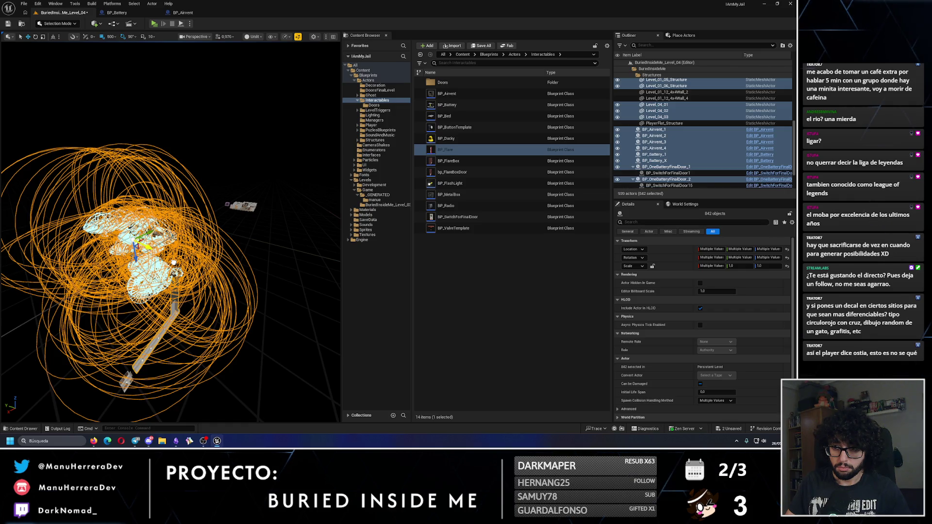
pyautogui.scroll(3, 170, 233)
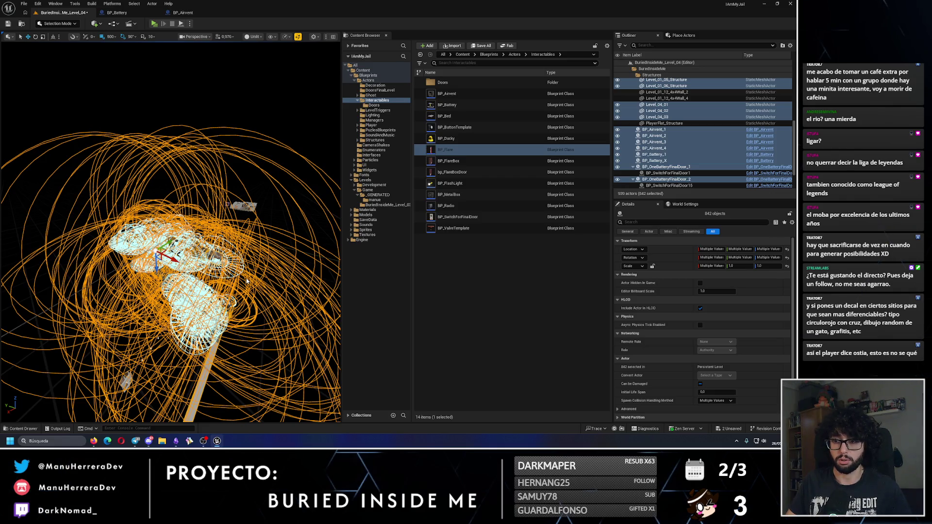
pyautogui.hotkey('ctrl', 'z')
pyautogui.click(247, 294)
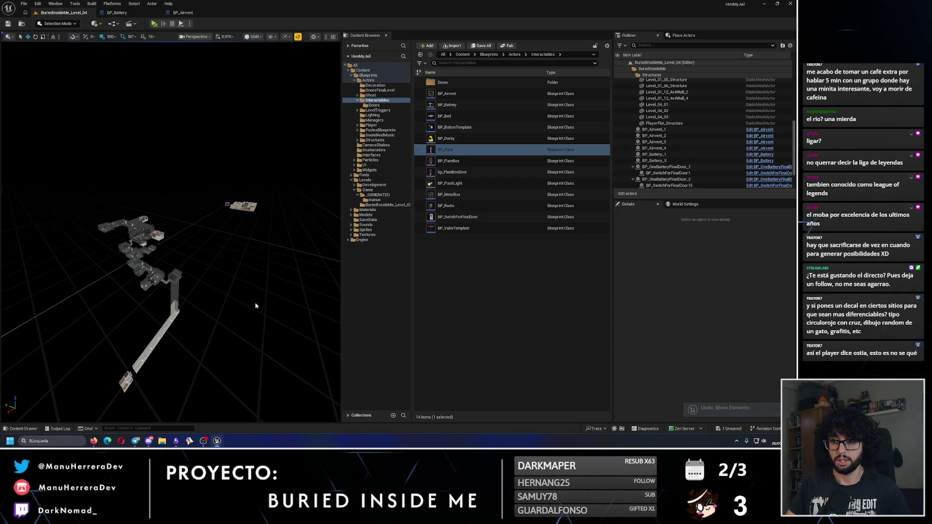
# - Return to the four-view layout and box-select the 290 pipe actors
pyautogui.press('w')
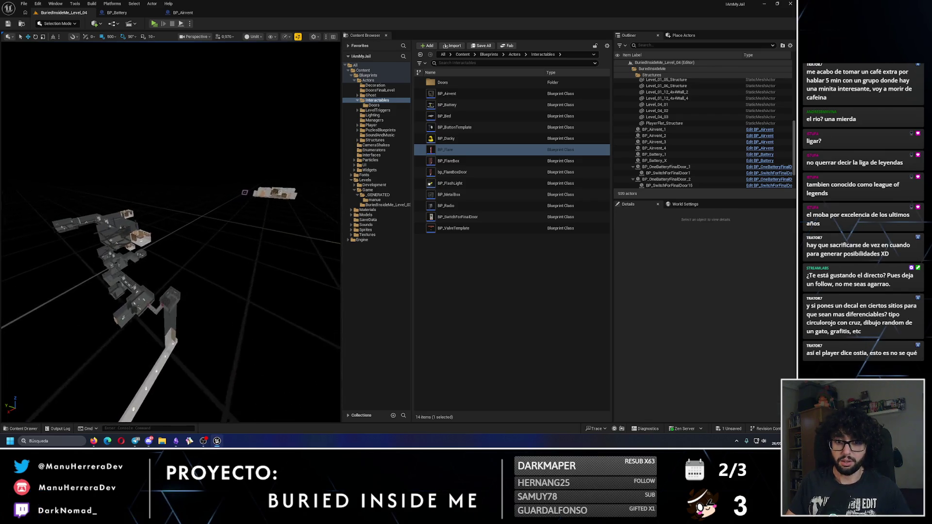
pyautogui.press('s')
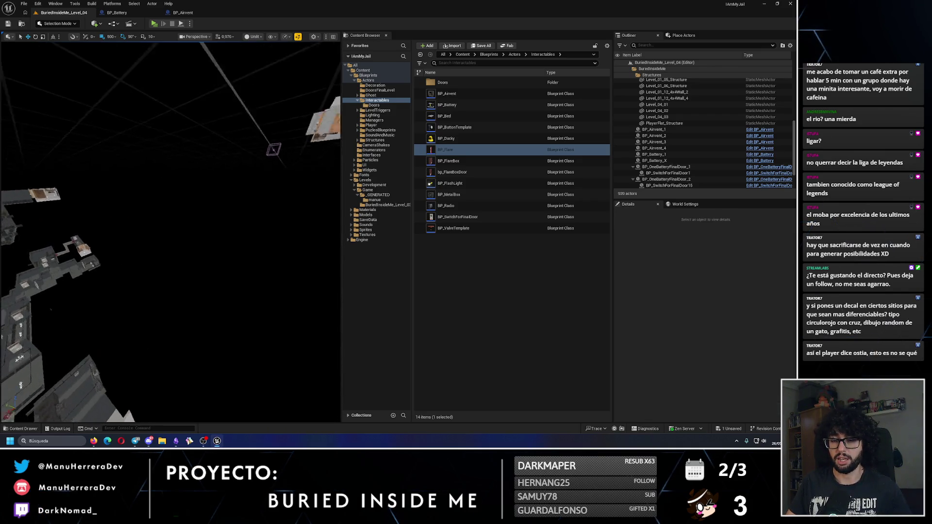
pyautogui.moveTo(308, 44)
pyautogui.mouseDown()
pyautogui.moveTo(308, 72)
pyautogui.moveTo(308, 45)
pyautogui.mouseUp()
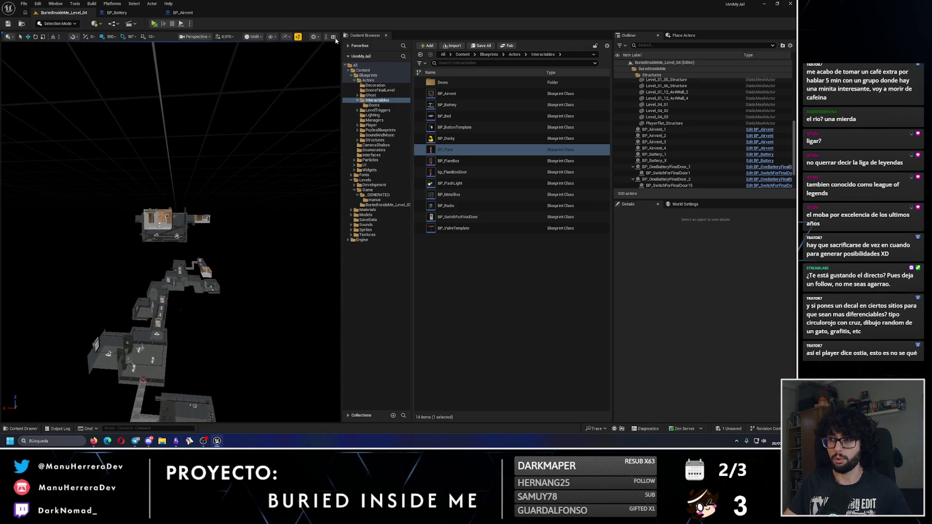
pyautogui.click(334, 37)
pyautogui.moveTo(218, 290); pyautogui.dragTo(286, 322)
# - Frame, hide and reselect the 290 pipe actors, nudge them sideways, then box-select more actors
pyautogui.press('f')
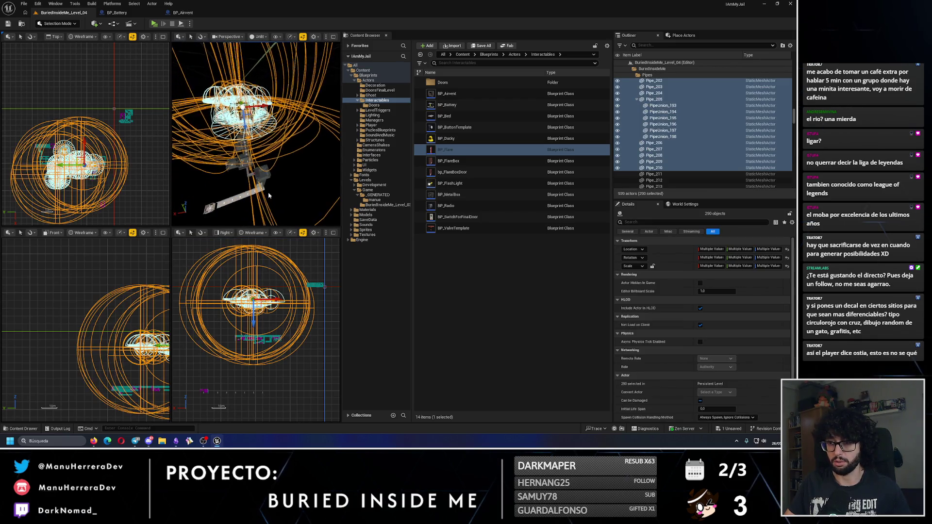
pyautogui.press('h')
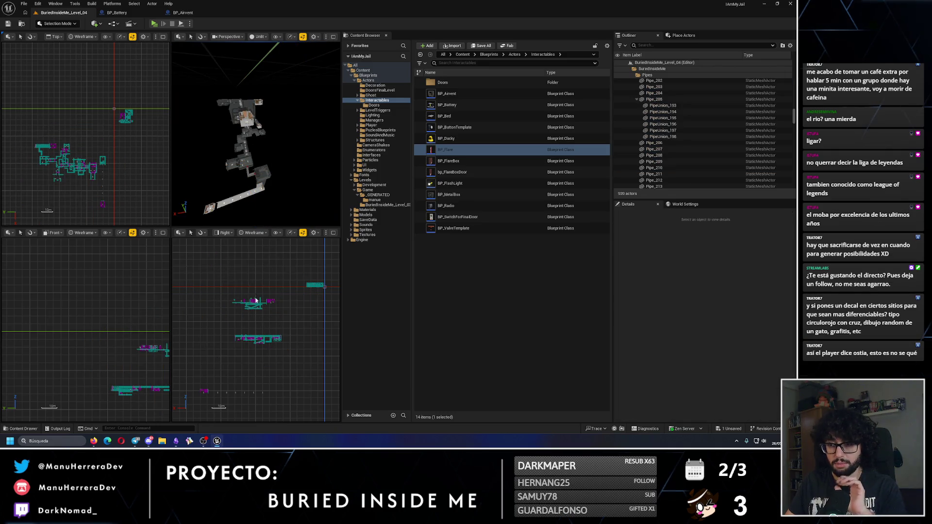
pyautogui.moveTo(257, 146)
pyautogui.mouseDown()
pyautogui.moveTo(266, 129)
pyautogui.moveTo(279, 141)
pyautogui.mouseUp()
pyautogui.click(261, 304)
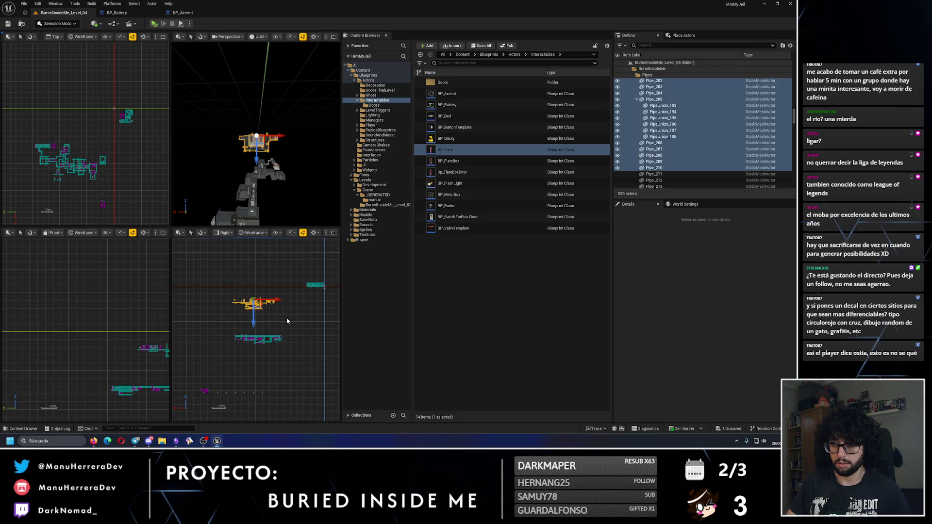
pyautogui.press('f')
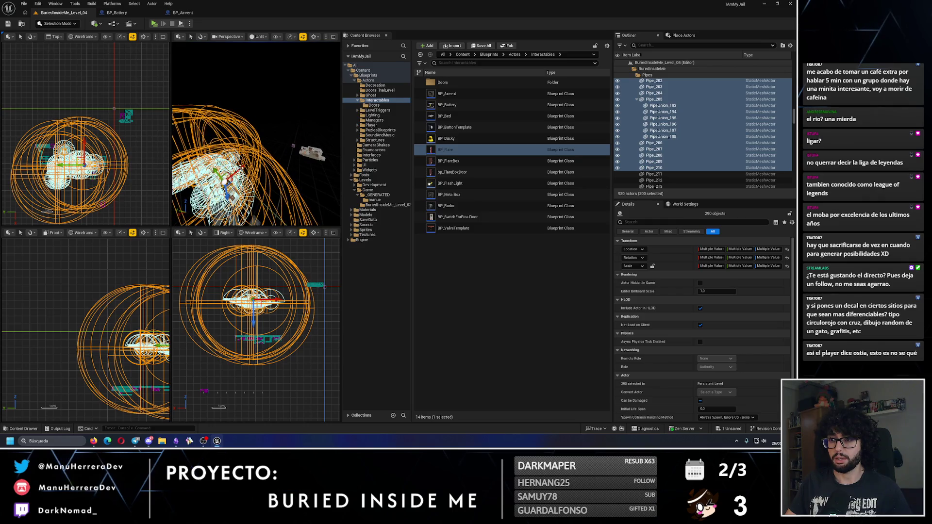
pyautogui.scroll(-5, 256, 153)
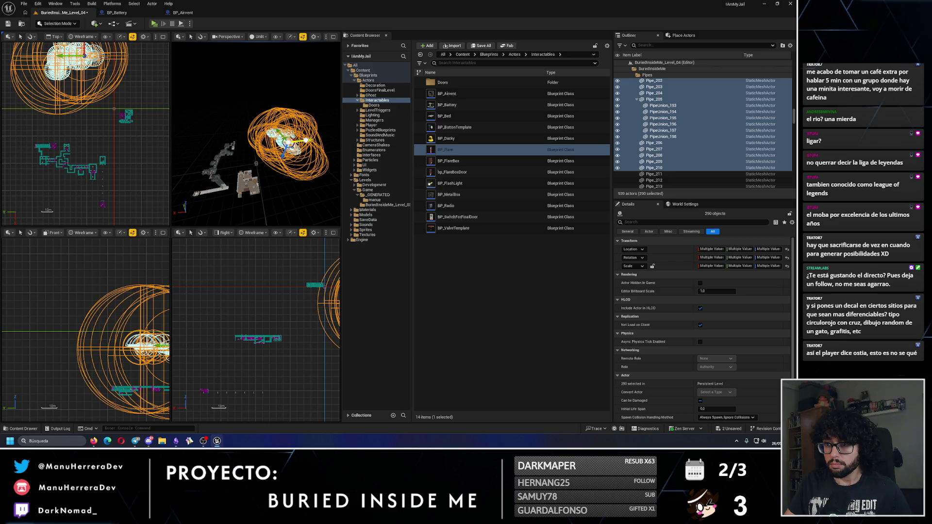
pyautogui.press('f')
pyautogui.press('f')
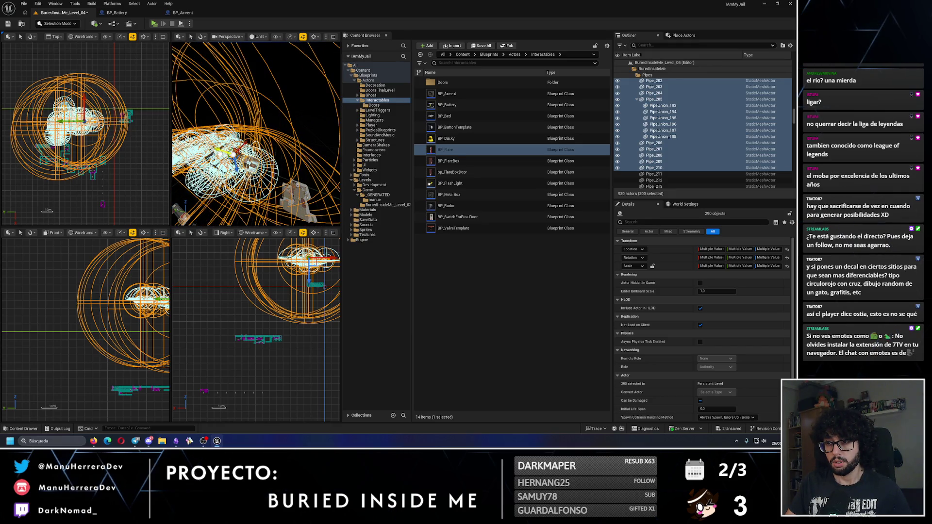
pyautogui.hotkey('ctrl', 'z')
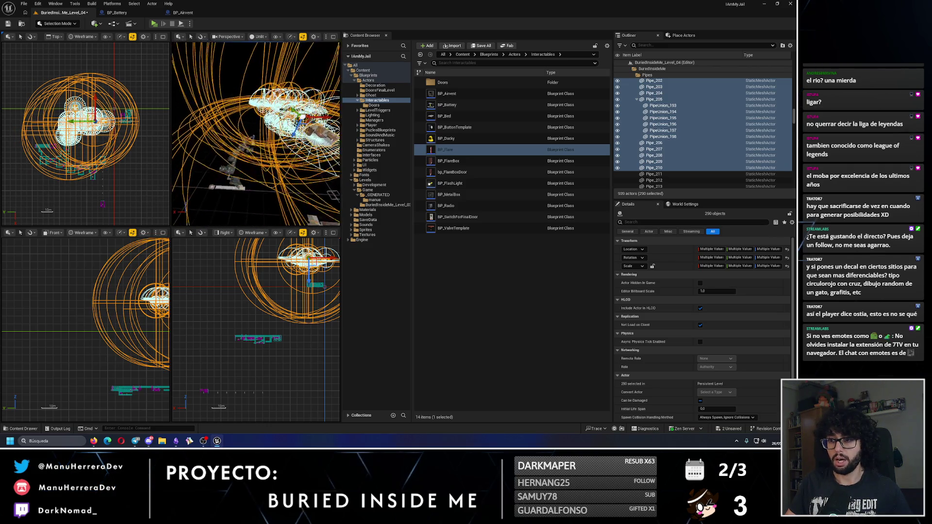
pyautogui.moveTo(305, 374); pyautogui.dragTo(215, 324)
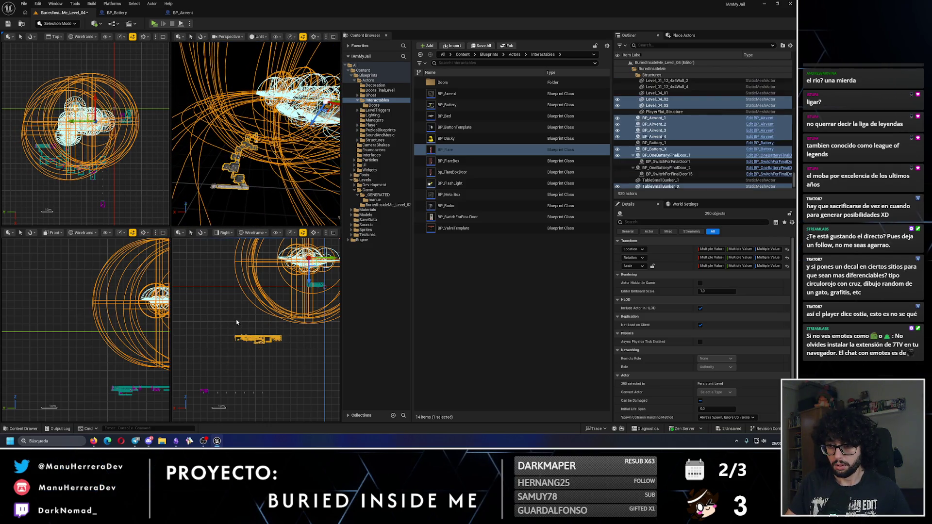
pyautogui.press('f')
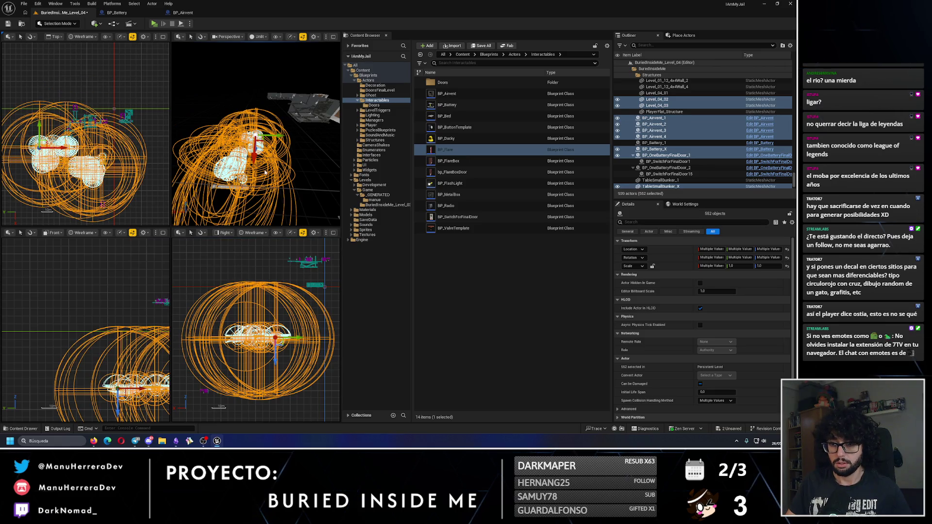
pyautogui.scroll(10, 264, 172)
pyautogui.scroll(10, 257, 134)
pyautogui.moveTo(283, 196); pyautogui.dragTo(271, 214)
pyautogui.keyDown('ctrl'); pyautogui.click(270, 200); pyautogui.keyUp('ctrl')
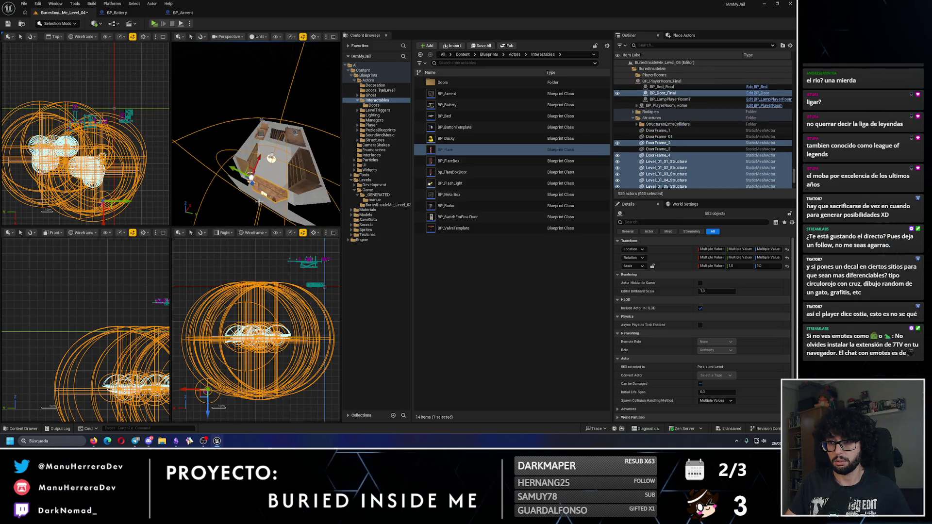
pyautogui.scroll(5, 262, 174)
pyautogui.scroll(-5, 258, 147)
pyautogui.moveTo(257, 147)
pyautogui.mouseDown()
pyautogui.moveTo(263, 112)
pyautogui.moveTo(267, 131)
pyautogui.moveTo(257, 140)
pyautogui.mouseUp()
pyautogui.keyDown('ctrl'); pyautogui.click(263, 113); pyautogui.keyUp('ctrl')
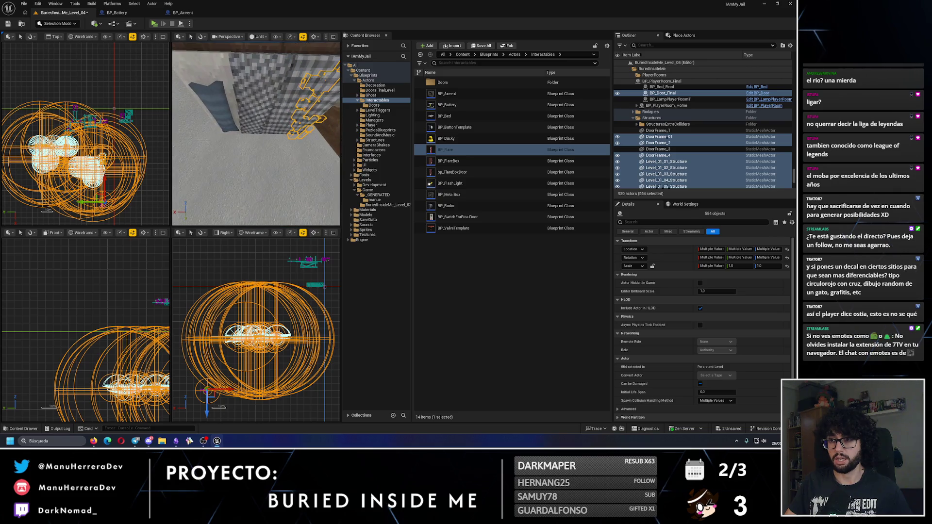
pyautogui.keyDown('ctrl'); pyautogui.click(240, 91); pyautogui.keyUp('ctrl')
pyautogui.moveTo(239, 92)
pyautogui.mouseDown()
pyautogui.moveTo(264, 121)
pyautogui.moveTo(215, 188)
pyautogui.mouseUp()
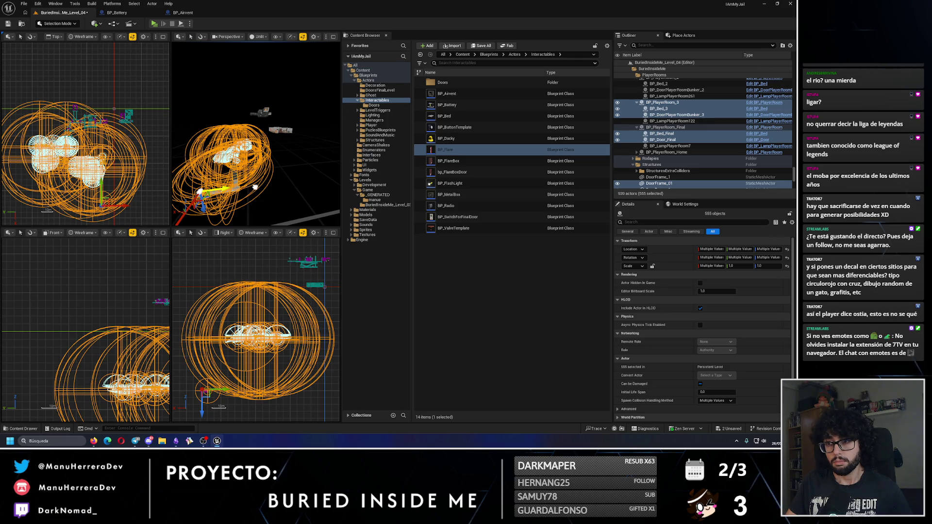
pyautogui.moveTo(266, 187); pyautogui.dragTo(266, 187)
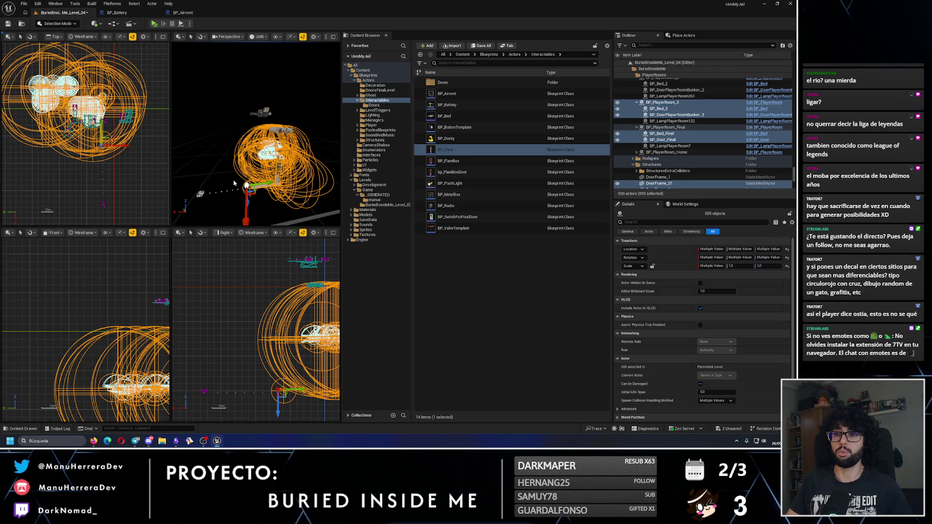
pyautogui.hotkey('ctrl', 'z')
pyautogui.hotkey('ctrl', 'z')
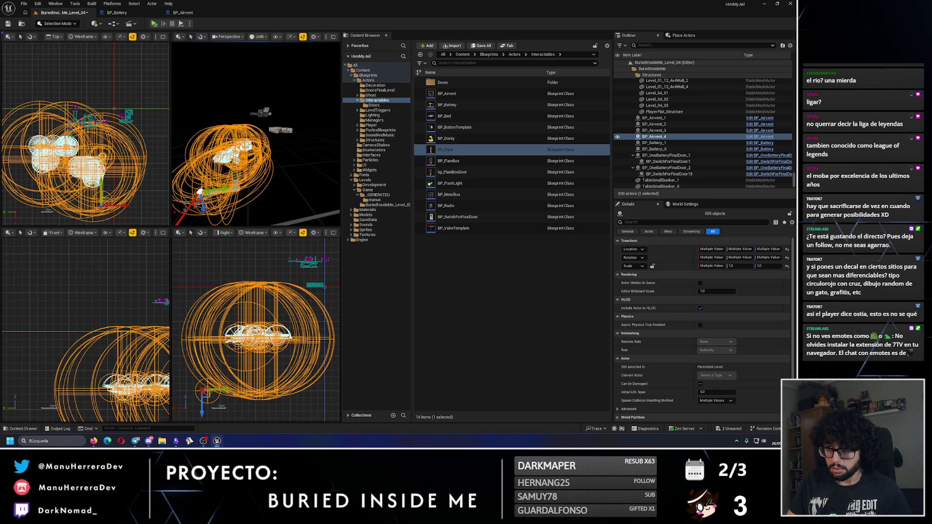
pyautogui.click(302, 372)
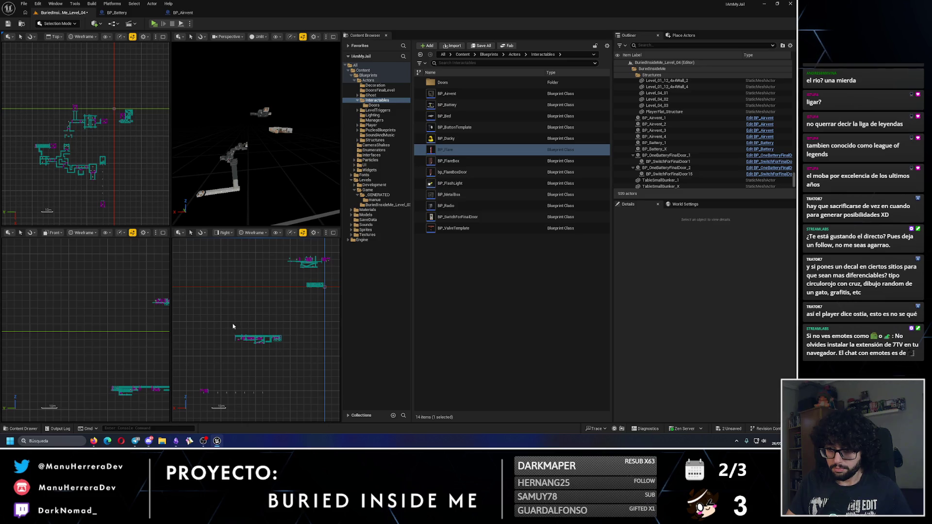
# - Box-select the Level_04 actors in the side view, raise them high, then lower them part way
pyautogui.moveTo(233, 327); pyautogui.dragTo(256, 281)
pyautogui.moveTo(194, 272); pyautogui.dragTo(316, 400)
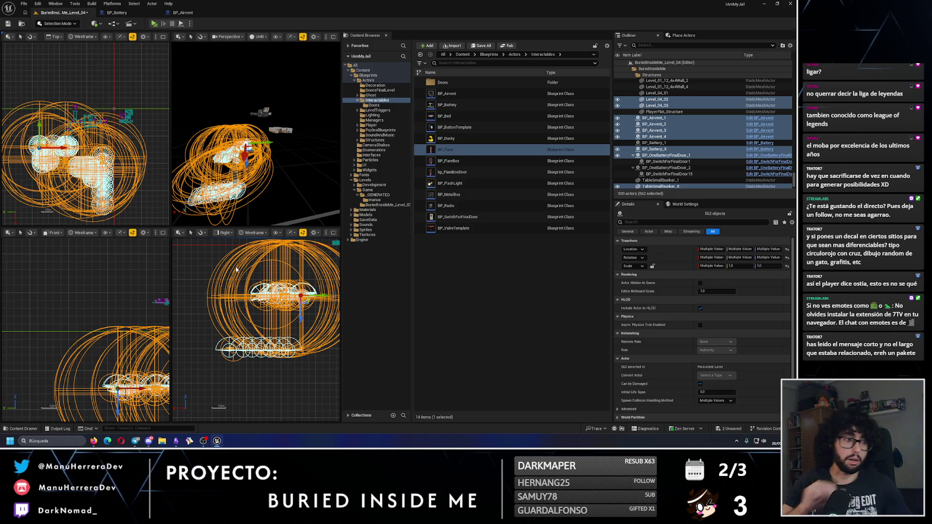
pyautogui.moveTo(252, 181); pyautogui.dragTo(260, 135)
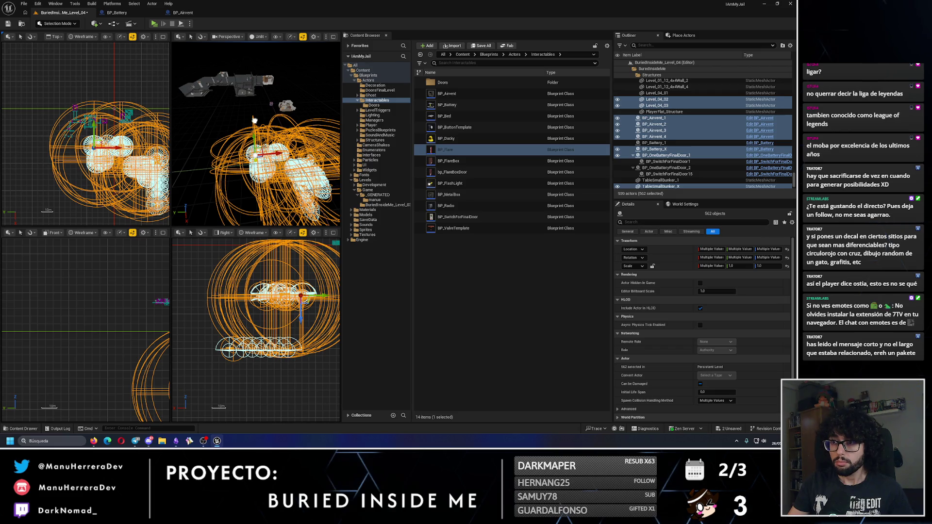
pyautogui.moveTo(254, 120); pyautogui.dragTo(255, 123)
pyautogui.press('f')
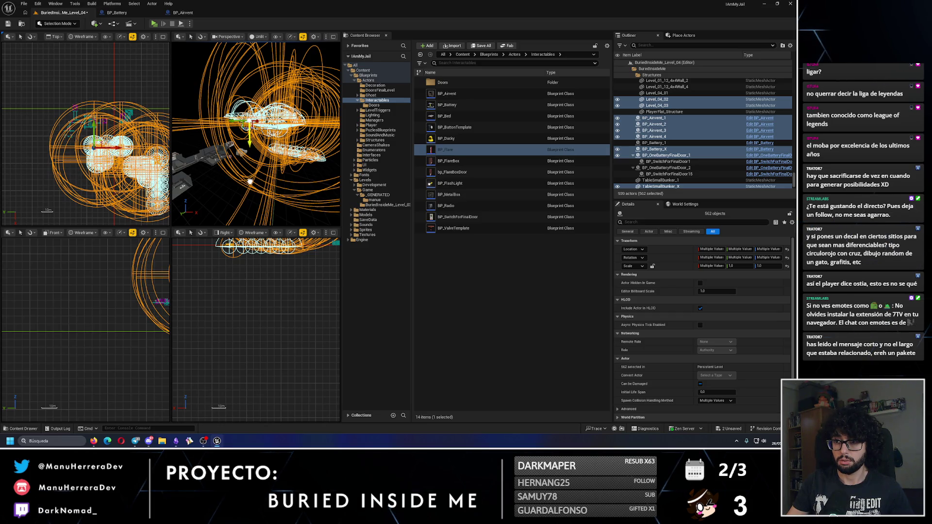
pyautogui.moveTo(250, 181); pyautogui.dragTo(224, 164)
# - Maximize the perspective view, fly around to inspect the raised structures, and deselect them
pyautogui.click(334, 37)
pyautogui.moveTo(169, 233); pyautogui.dragTo(170, 233)
pyautogui.moveTo(237, 215); pyautogui.dragTo(238, 216)
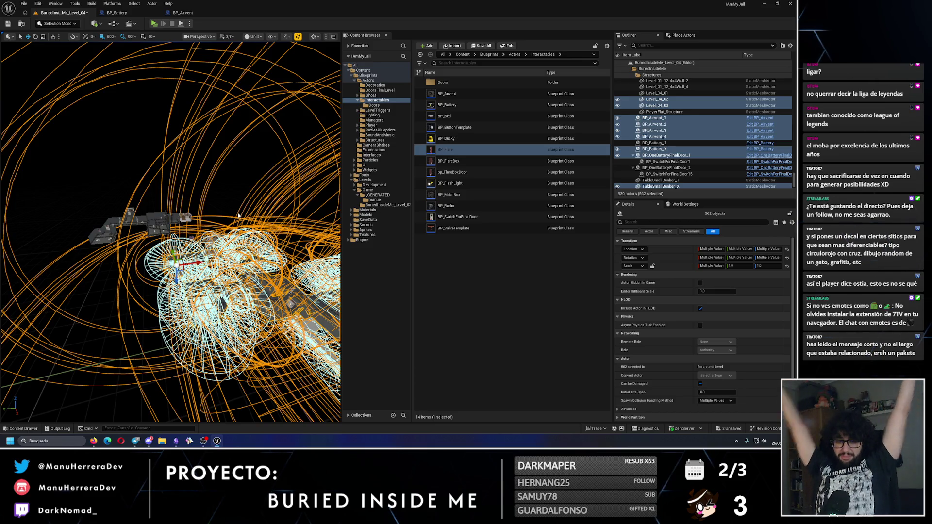
pyautogui.moveTo(170, 233); pyautogui.dragTo(214, 200)
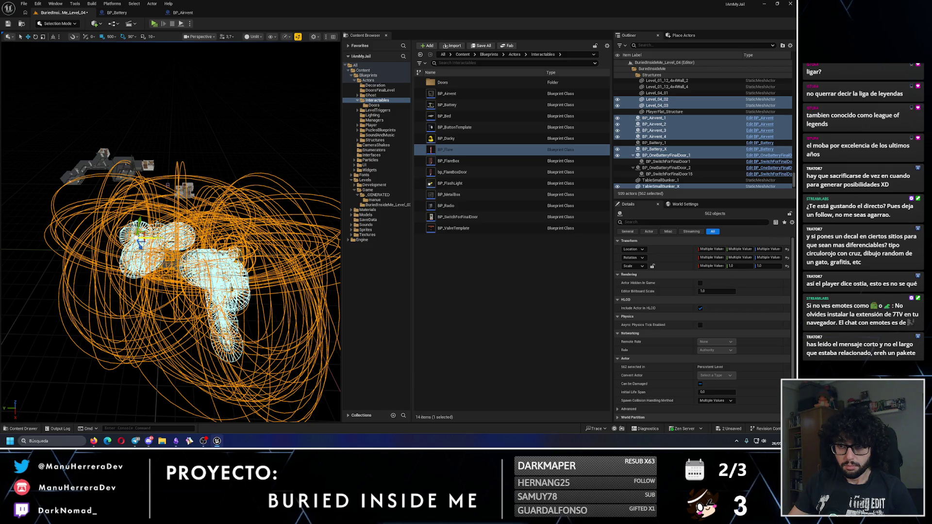
pyautogui.moveTo(62, 239)
pyautogui.mouseDown()
pyautogui.moveTo(165, 233)
pyautogui.moveTo(132, 224)
pyautogui.moveTo(174, 201)
pyautogui.mouseUp()
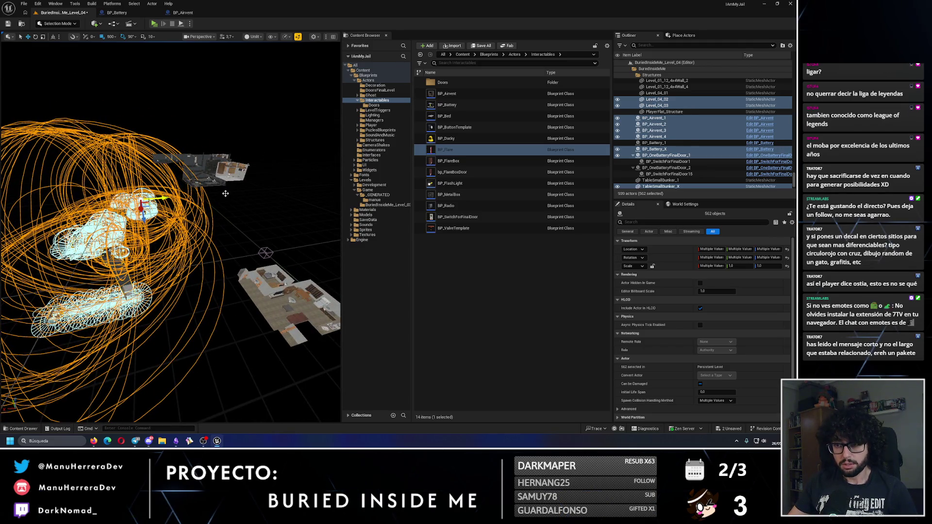
pyautogui.click(164, 199)
pyautogui.moveTo(183, 249)
pyautogui.mouseDown()
pyautogui.moveTo(165, 245)
pyautogui.moveTo(183, 249)
pyautogui.moveTo(214, 212)
pyautogui.moveTo(240, 131)
pyautogui.mouseUp()
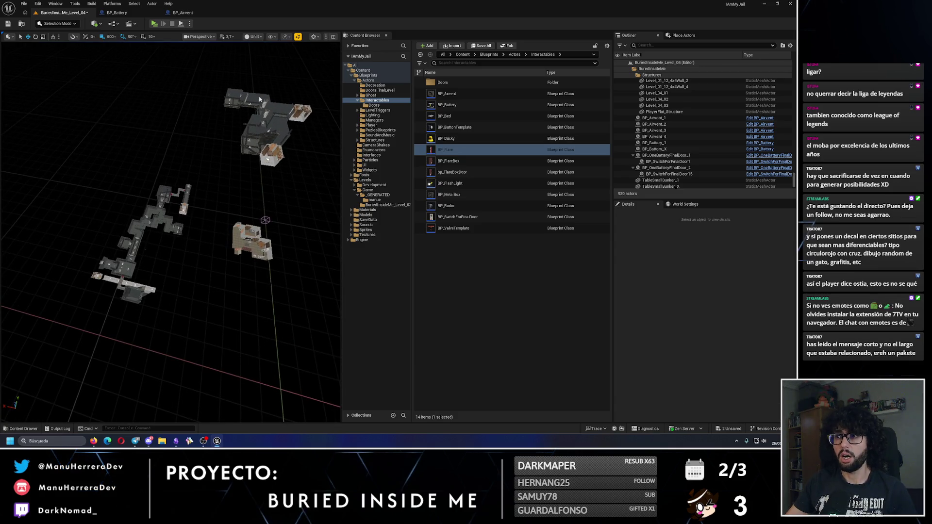
# - Inspect the moved structures in the enlarged perspective view, then undo the last move
pyautogui.click(333, 37)
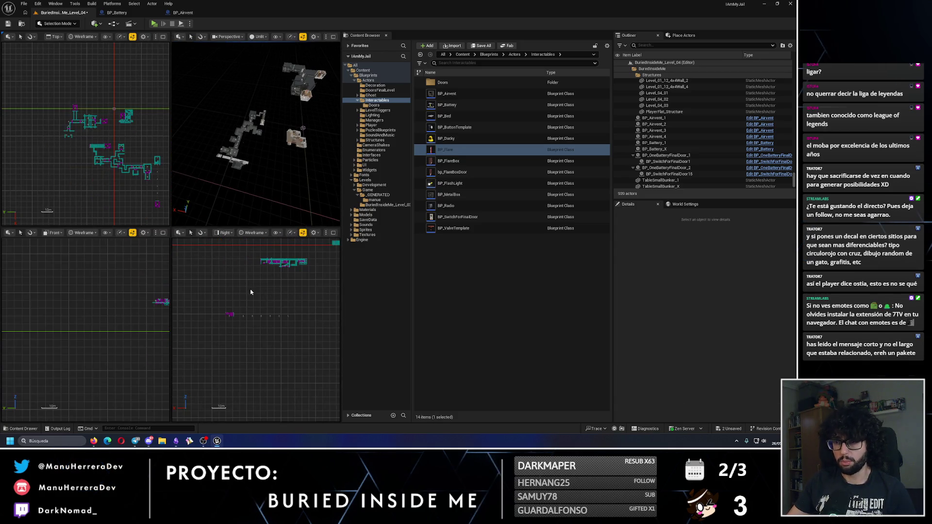
pyautogui.scroll(-2, 248, 286)
pyautogui.moveTo(241, 269)
pyautogui.mouseDown()
pyautogui.moveTo(216, 291)
pyautogui.moveTo(286, 364)
pyautogui.mouseUp()
pyautogui.moveTo(256, 146); pyautogui.dragTo(250, 112)
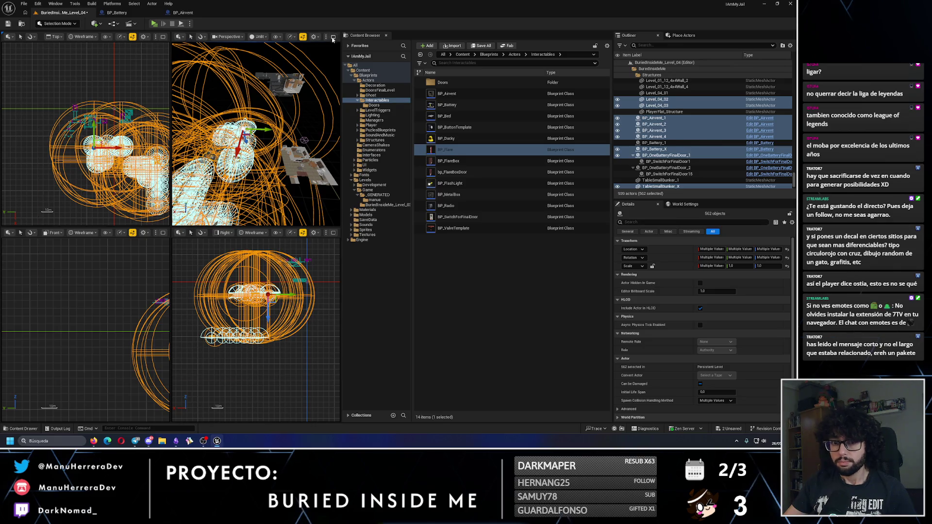
pyautogui.click(333, 37)
pyautogui.moveTo(170, 218); pyautogui.dragTo(150, 209)
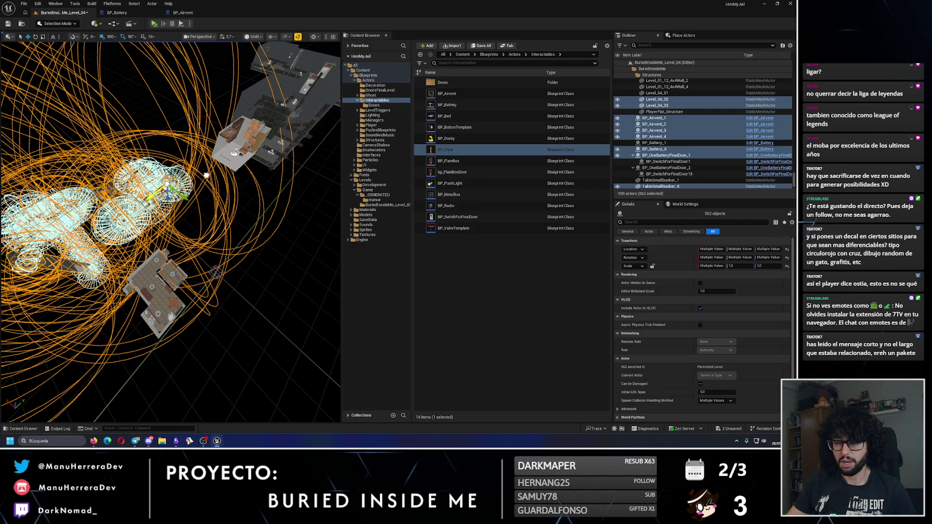
pyautogui.moveTo(206, 176); pyautogui.dragTo(197, 172)
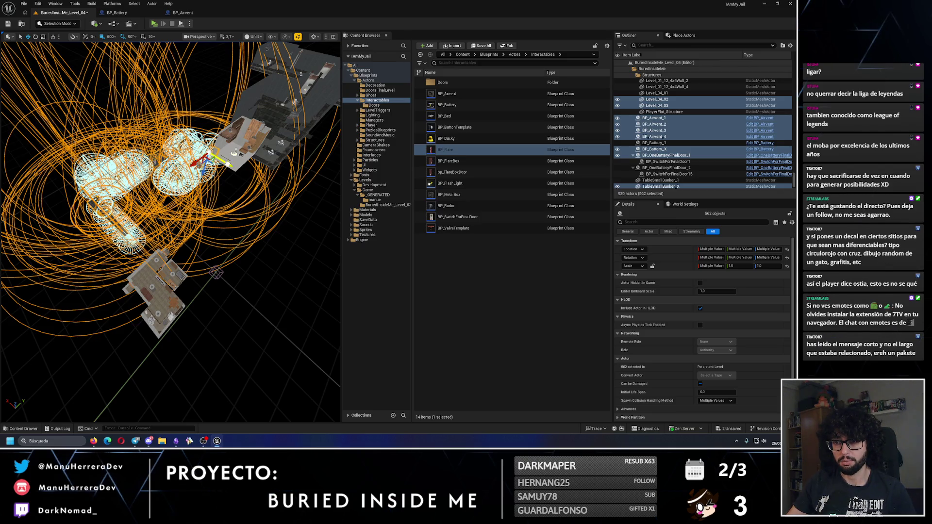
pyautogui.click(138, 196)
pyautogui.moveTo(139, 197)
pyautogui.mouseDown()
pyautogui.moveTo(131, 195)
pyautogui.moveTo(139, 197)
pyautogui.mouseUp()
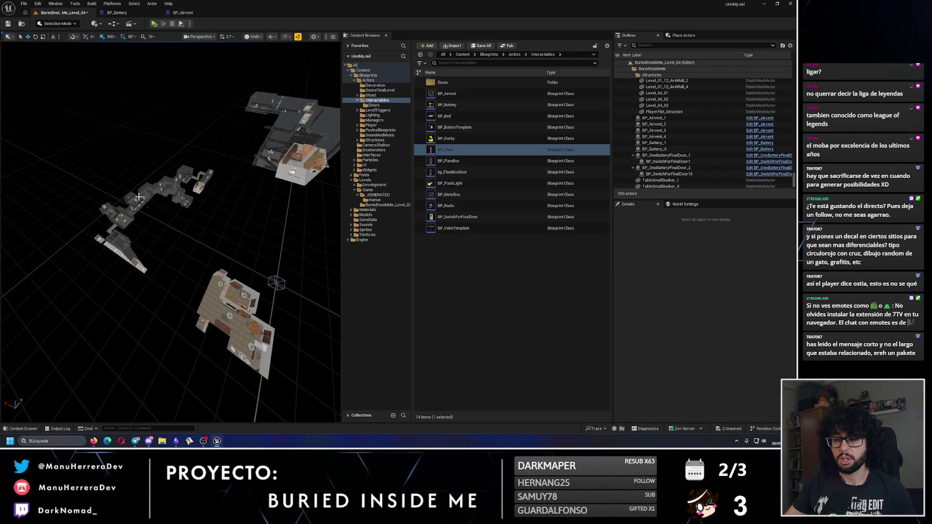
pyautogui.hotkey('ctrl', 'z')
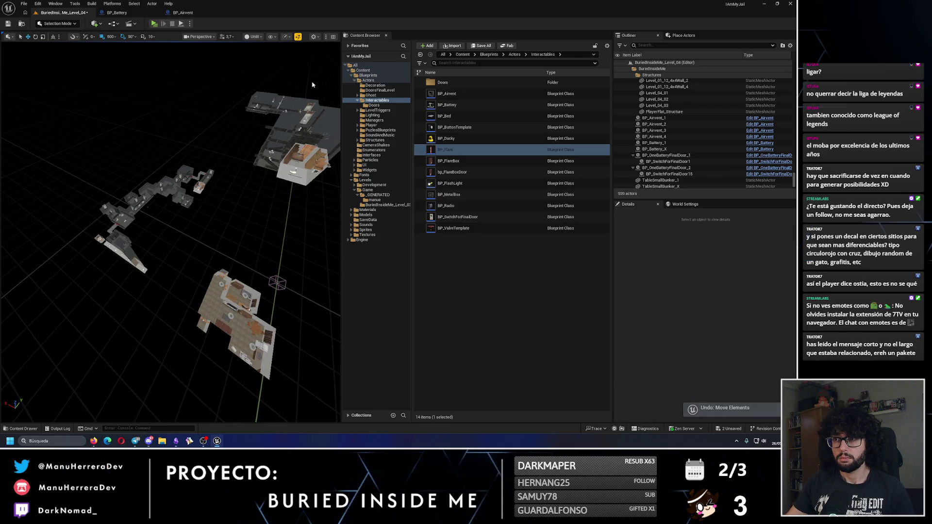
# - Reselect the Level_04 actors and set them down onto the neighbouring building with 500 snap
pyautogui.click(333, 37)
pyautogui.moveTo(197, 277); pyautogui.dragTo(284, 376)
pyautogui.moveTo(336, 42)
pyautogui.mouseDown()
pyautogui.moveTo(291, 122)
pyautogui.moveTo(336, 42)
pyautogui.mouseUp()
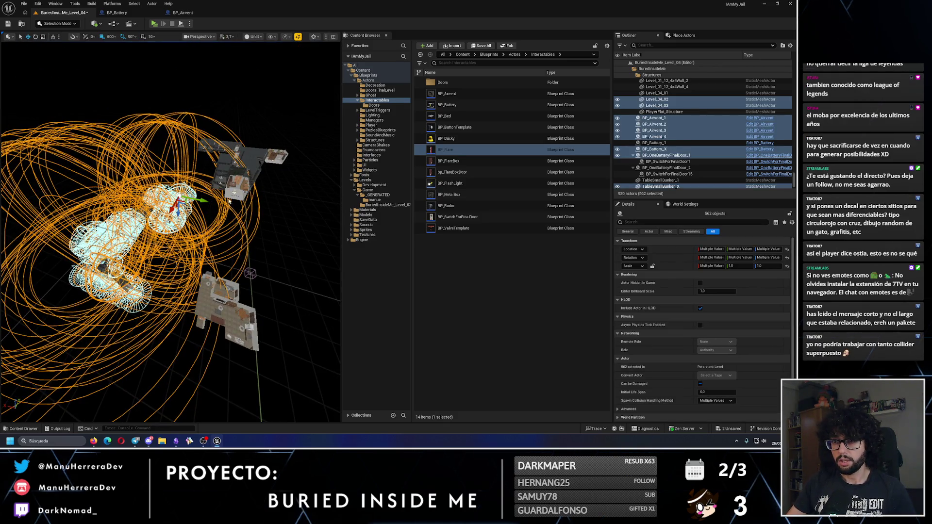
pyautogui.click(110, 37)
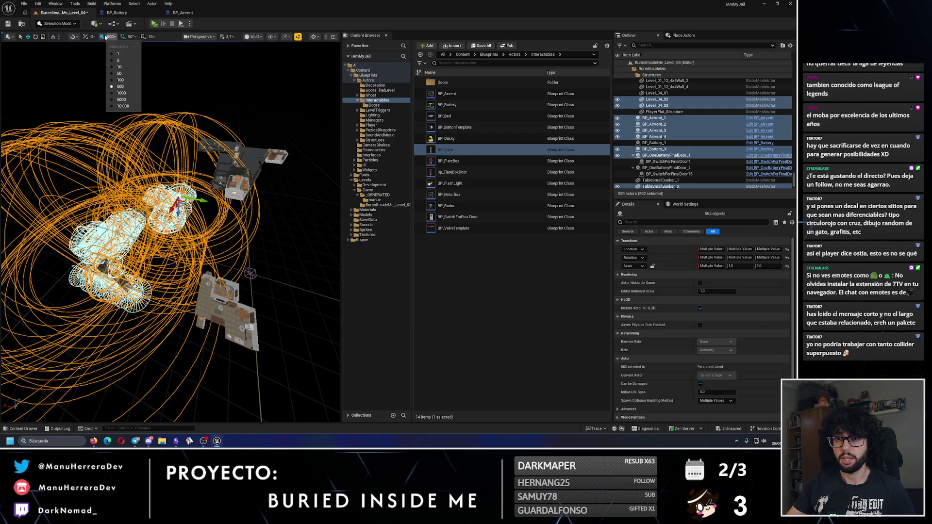
pyautogui.click(106, 38)
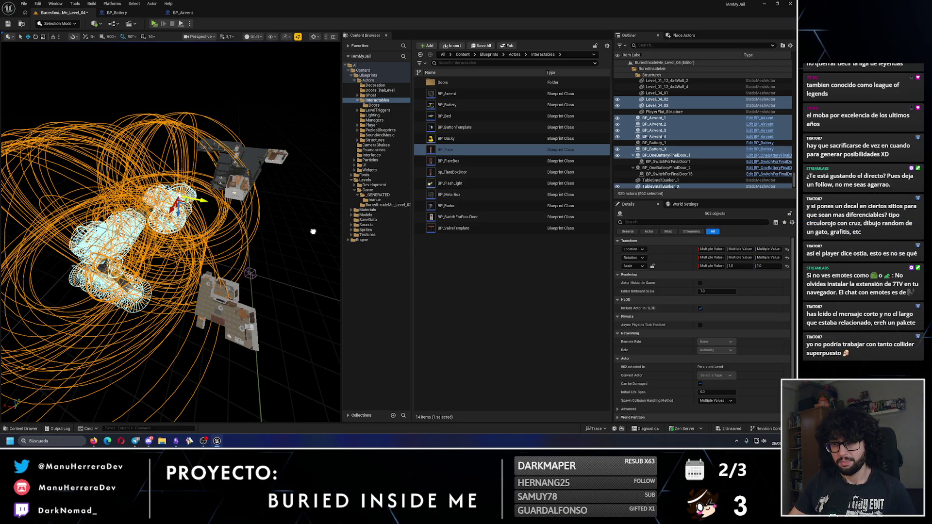
pyautogui.moveTo(178, 202); pyautogui.dragTo(278, 224)
pyautogui.moveTo(325, 241)
pyautogui.mouseDown()
pyautogui.moveTo(272, 232)
pyautogui.moveTo(276, 222)
pyautogui.mouseUp()
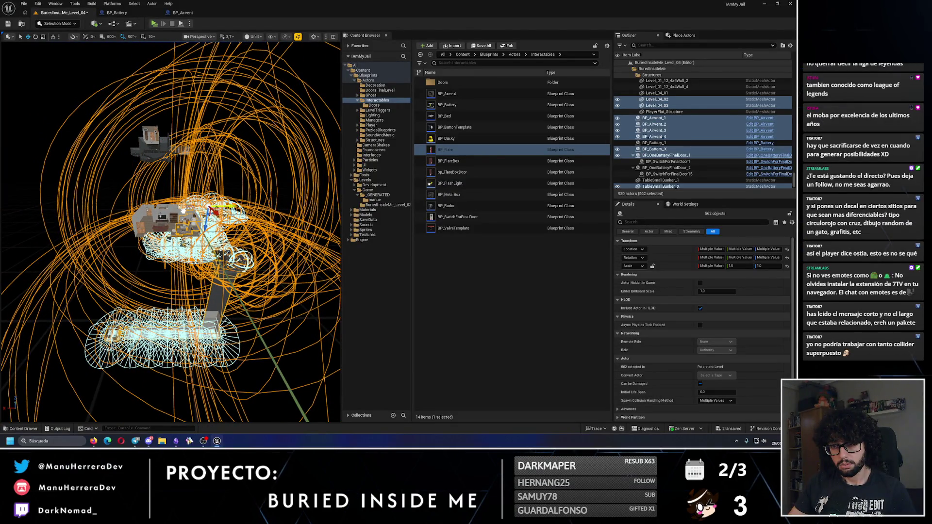
pyautogui.moveTo(275, 222); pyautogui.dragTo(335, 180)
pyautogui.press('Escape')
pyautogui.moveTo(170, 233); pyautogui.dragTo(238, 185)
# - Filter the Outliner to 'ex', select the four ExtraCollider actors, and make them visible
pyautogui.write('ext')
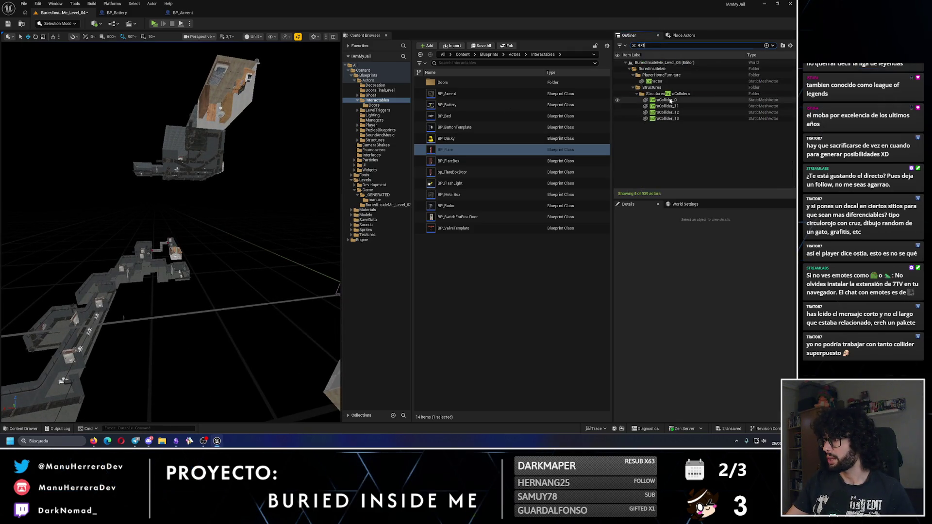
pyautogui.click(671, 100)
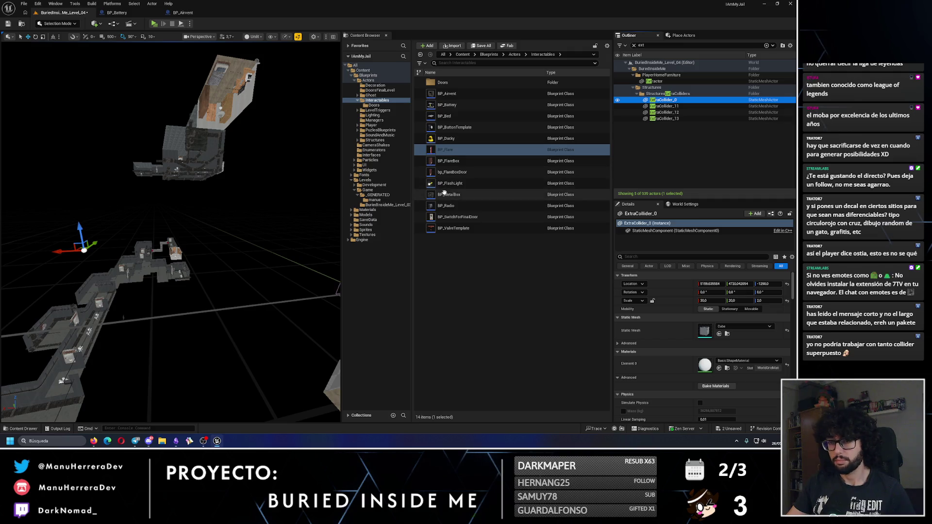
pyautogui.keyDown('shift'); pyautogui.click(664, 118); pyautogui.keyUp('shift')
pyautogui.click(650, 221)
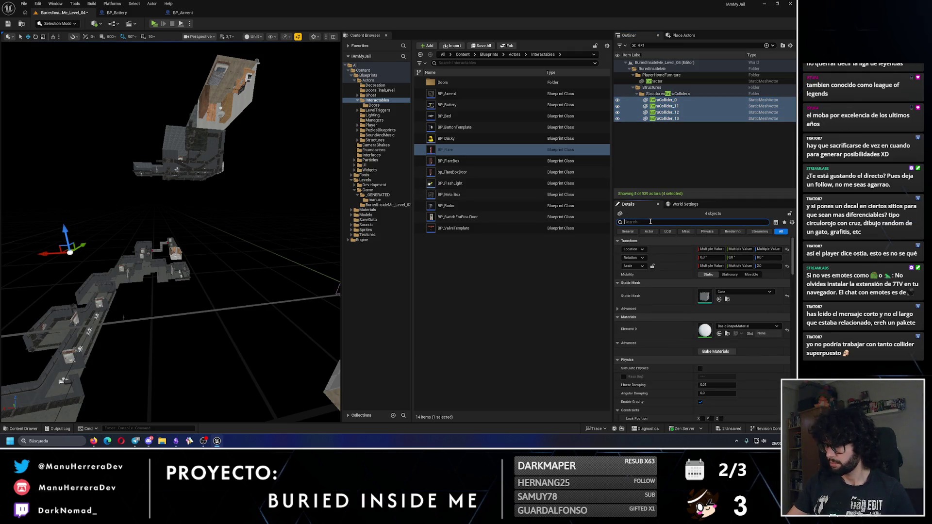
pyautogui.write('visi')
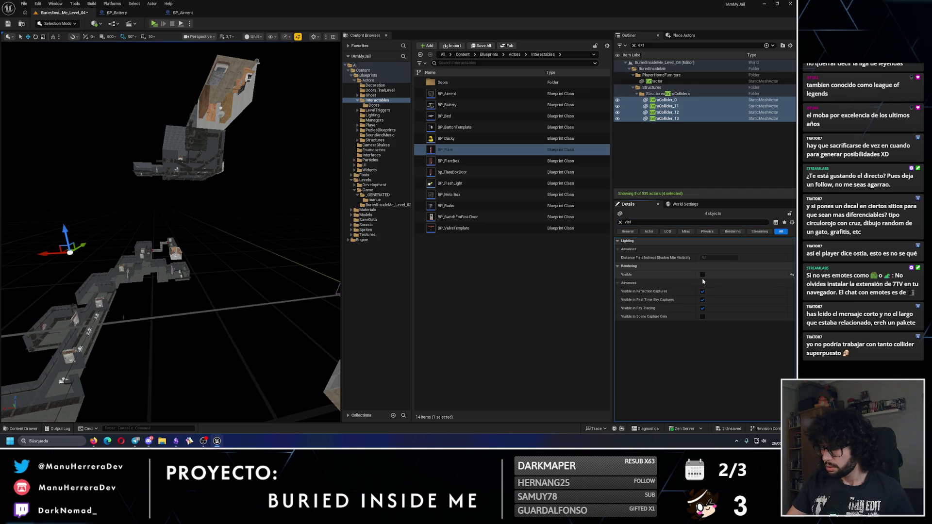
pyautogui.click(703, 275)
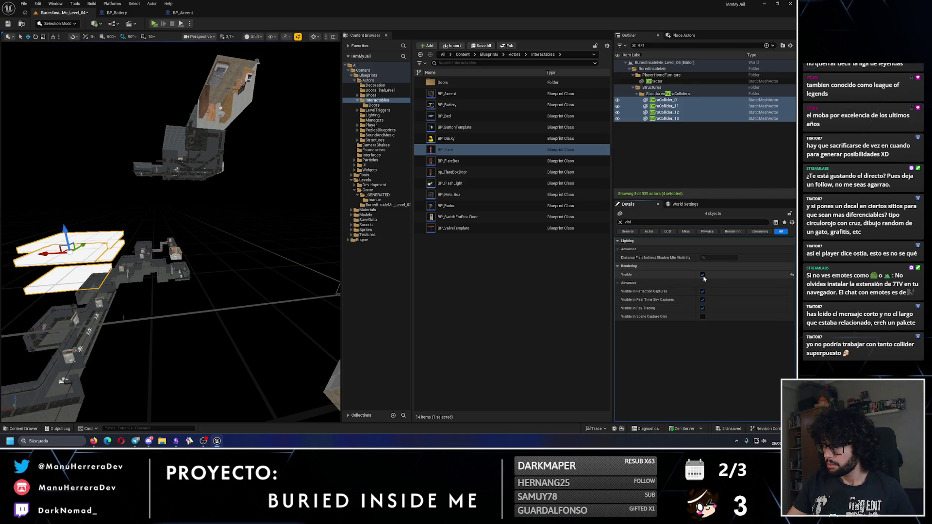
# - Set grid snap to 10 and fly in to the white collider planes, undoing an accidental move
pyautogui.click(112, 37)
pyautogui.click(121, 67)
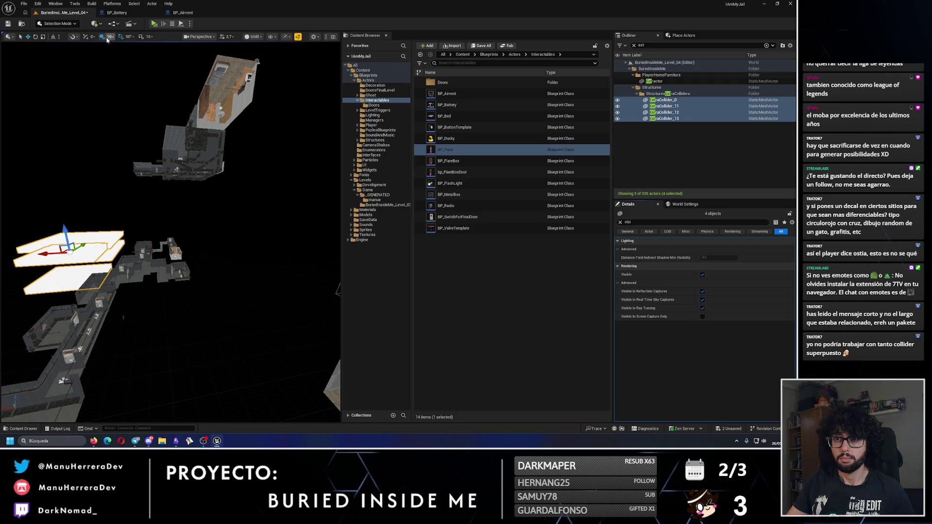
pyautogui.moveTo(152, 244)
pyautogui.mouseDown()
pyautogui.moveTo(170, 242)
pyautogui.moveTo(157, 241)
pyautogui.mouseUp()
pyautogui.moveTo(137, 130); pyautogui.dragTo(123, 169)
pyautogui.moveTo(125, 124)
pyautogui.mouseDown()
pyautogui.moveTo(125, 168)
pyautogui.moveTo(155, 176)
pyautogui.mouseUp()
pyautogui.hotkey('ctrl', 'z')
pyautogui.moveTo(181, 213); pyautogui.dragTo(215, 163)
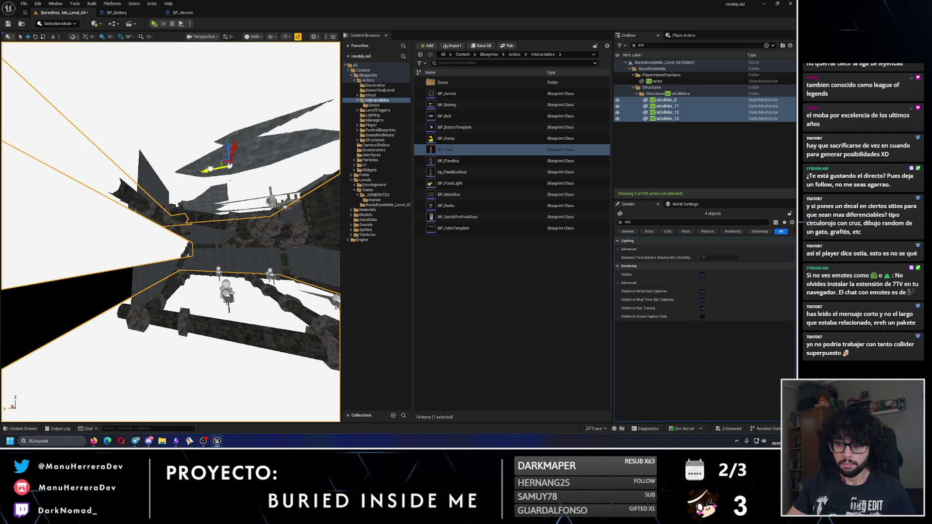
pyautogui.moveTo(209, 169)
pyautogui.mouseDown()
pyautogui.moveTo(215, 208)
pyautogui.moveTo(163, 162)
pyautogui.mouseUp()
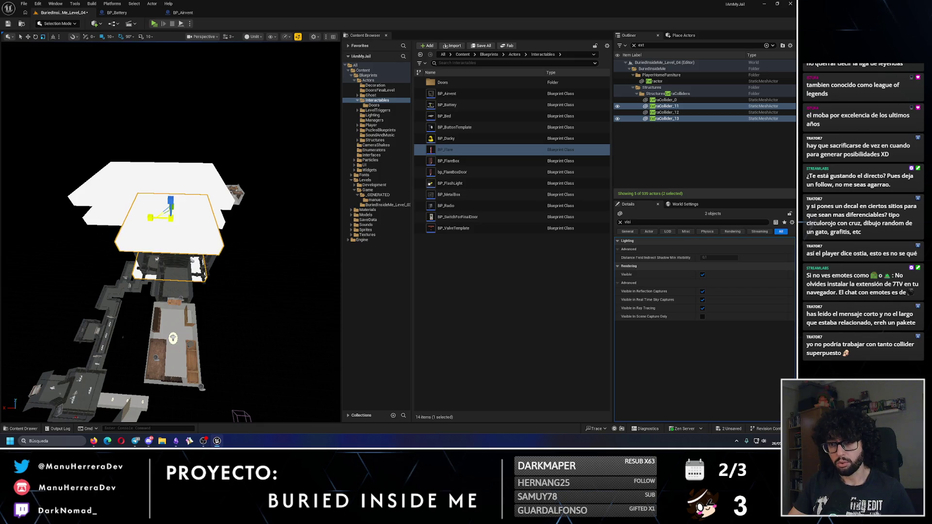
pyautogui.moveTo(154, 217)
pyautogui.mouseDown()
pyautogui.moveTo(202, 250)
pyautogui.moveTo(528, 249)
pyautogui.mouseUp()
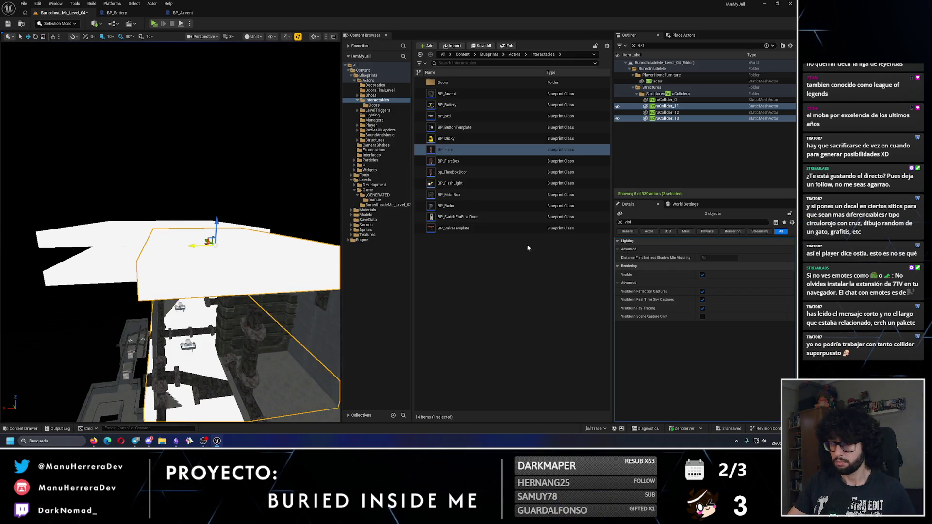
# - Set the collider planes' X scale to 12 and shift them along X to 1160
pyautogui.click(621, 222)
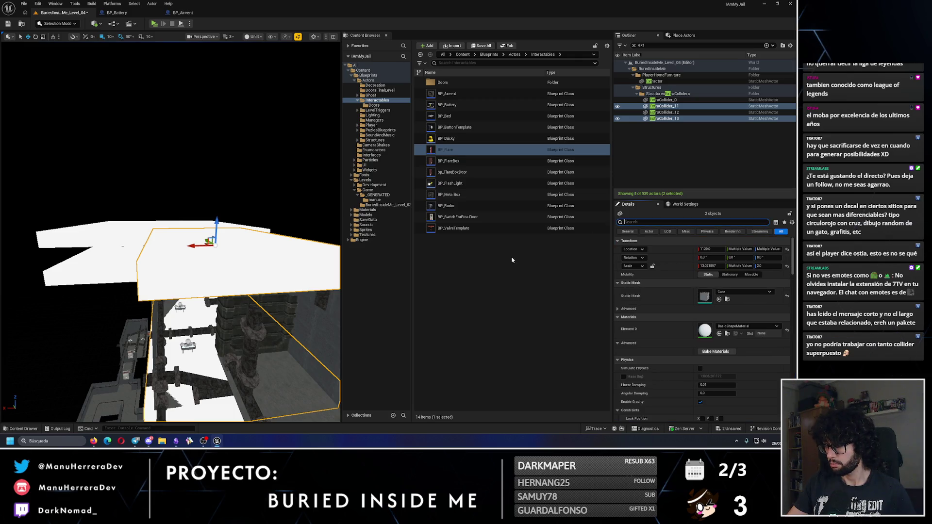
pyautogui.write('12')
pyautogui.press('Return')
pyautogui.moveTo(291, 291); pyautogui.dragTo(301, 345)
pyautogui.click(710, 266)
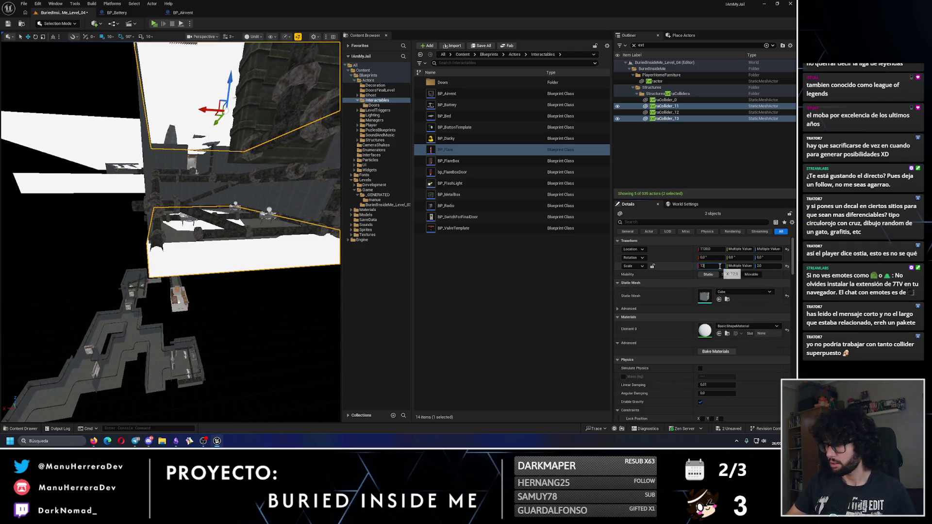
pyautogui.write('13')
pyautogui.press('Return')
pyautogui.moveTo(170, 233); pyautogui.dragTo(189, 219)
pyautogui.moveTo(187, 184); pyautogui.dragTo(322, 204)
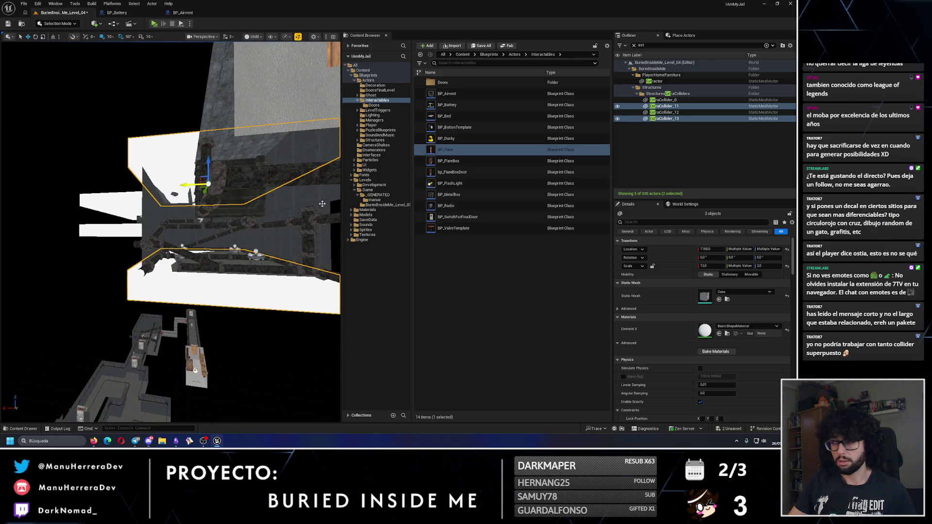
pyautogui.press('Return')
# - Select ExtraCollider_12 together with ExtraCollider_0 and search their properties for 'isi'
pyautogui.moveTo(108, 48); pyautogui.dragTo(143, 68)
pyautogui.moveTo(177, 189); pyautogui.dragTo(193, 199)
pyautogui.click(177, 189)
pyautogui.moveTo(324, 55)
pyautogui.mouseDown()
pyautogui.moveTo(233, 218)
pyautogui.moveTo(233, 306)
pyautogui.moveTo(236, 243)
pyautogui.moveTo(185, 270)
pyautogui.moveTo(198, 270)
pyautogui.mouseUp()
pyautogui.keyDown('ctrl'); pyautogui.click(233, 219); pyautogui.keyUp('ctrl')
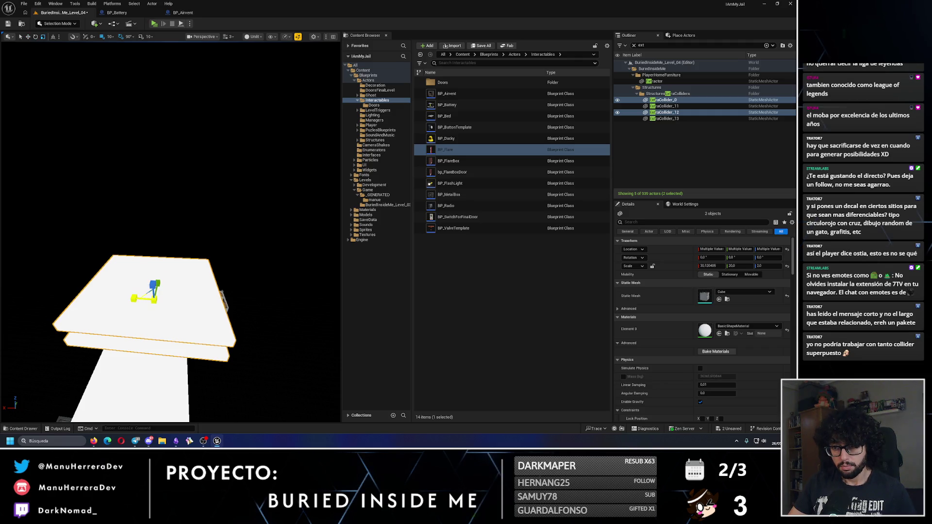
pyautogui.moveTo(170, 233); pyautogui.dragTo(177, 213)
pyautogui.moveTo(223, 242); pyautogui.dragTo(209, 216)
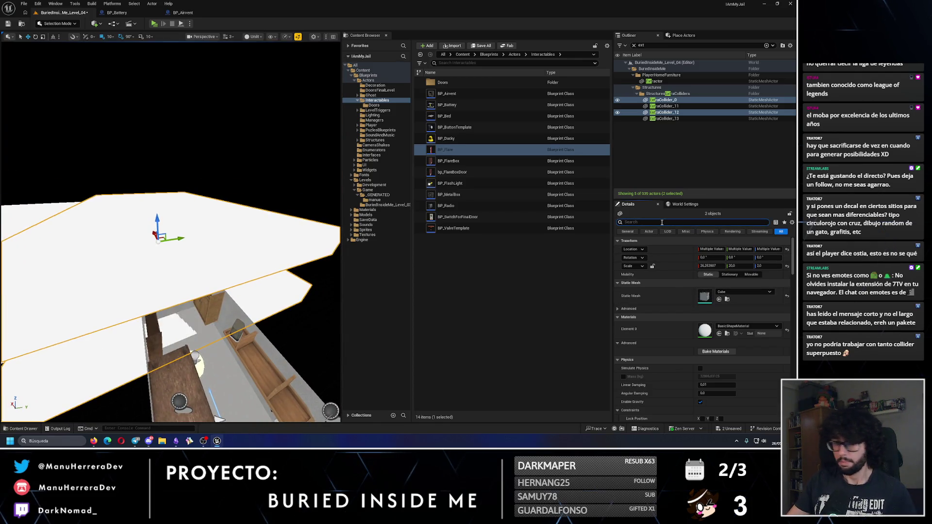
pyautogui.write('visi')
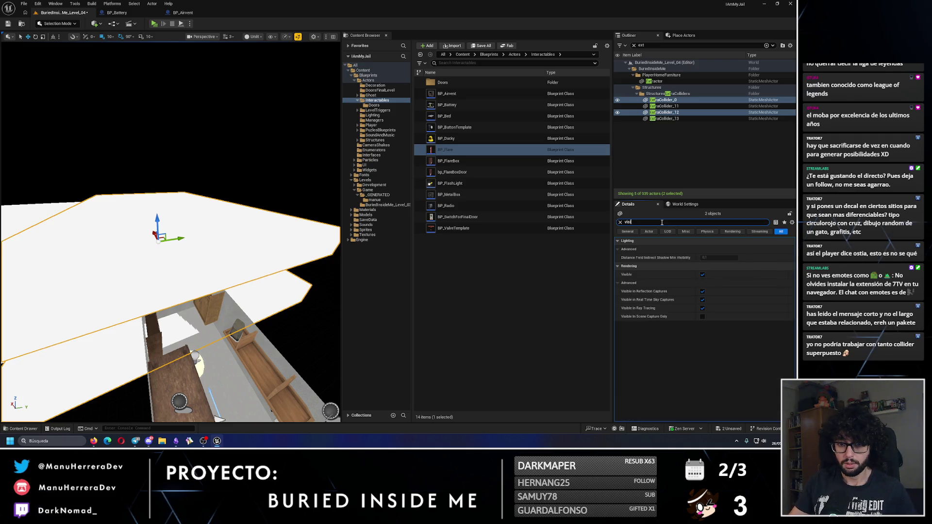
# - Untick Visible for ExtraCollider_13 and the lower white collider box, then save the level
pyautogui.click(702, 275)
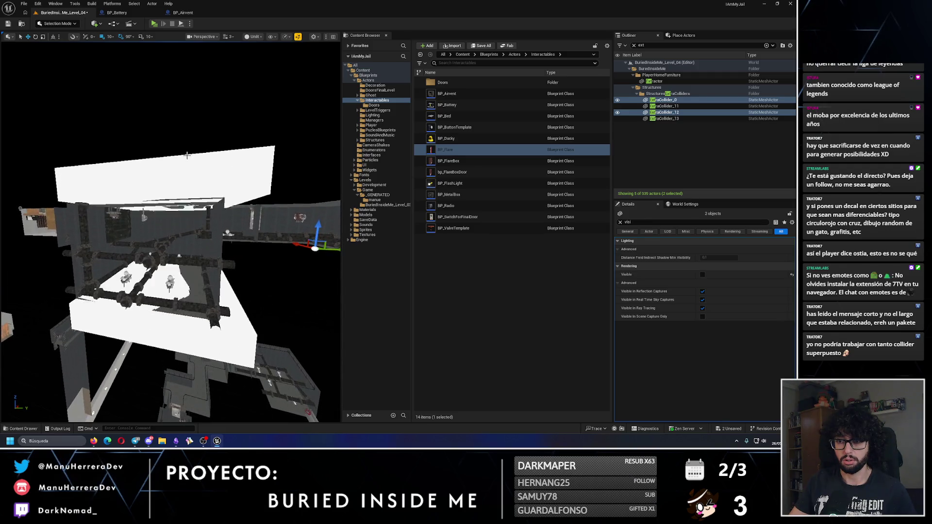
pyautogui.click(166, 334)
pyautogui.keyDown('ctrl'); pyautogui.click(233, 315); pyautogui.keyUp('ctrl')
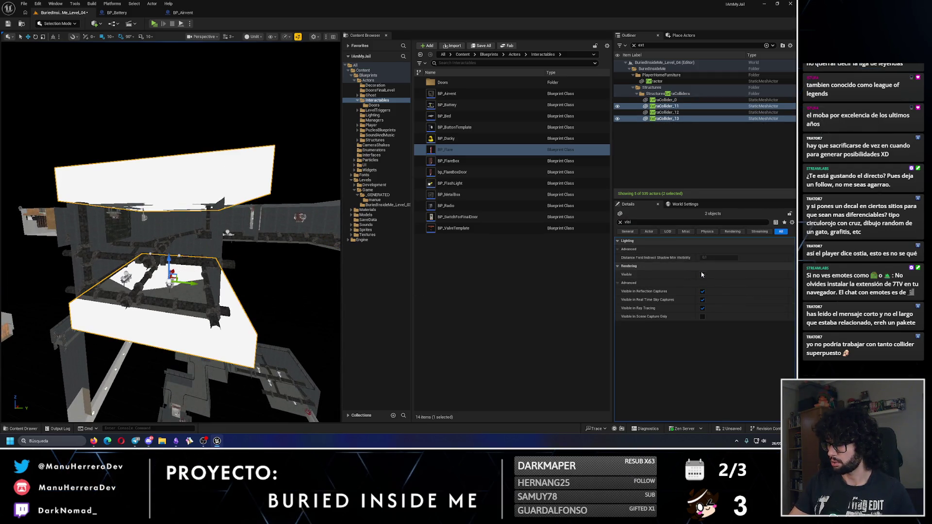
pyautogui.click(703, 275)
pyautogui.click(183, 171)
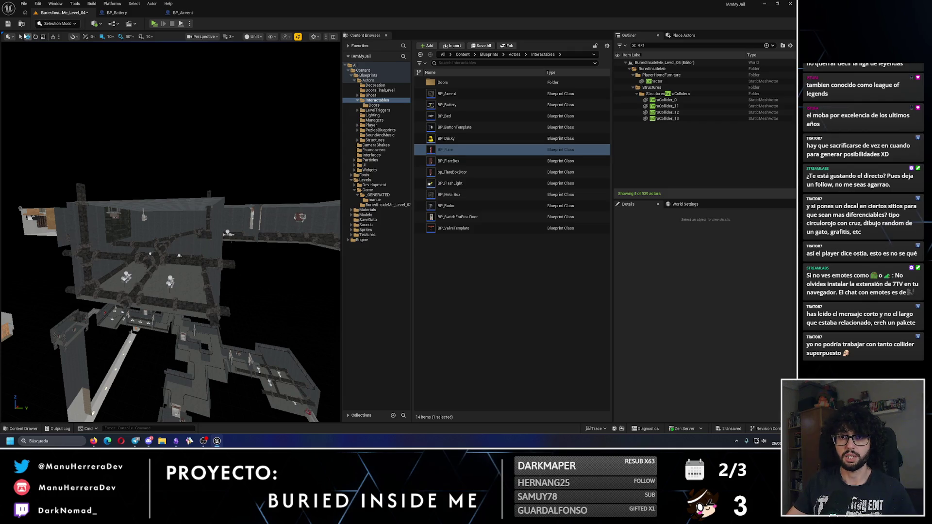
pyautogui.hotkey('ctrl', 's')
# - Fly over the grey corridors, corridor beam and the room's lamp and bookshelf, then bring up the note
pyautogui.moveTo(134, 288); pyautogui.dragTo(133, 288)
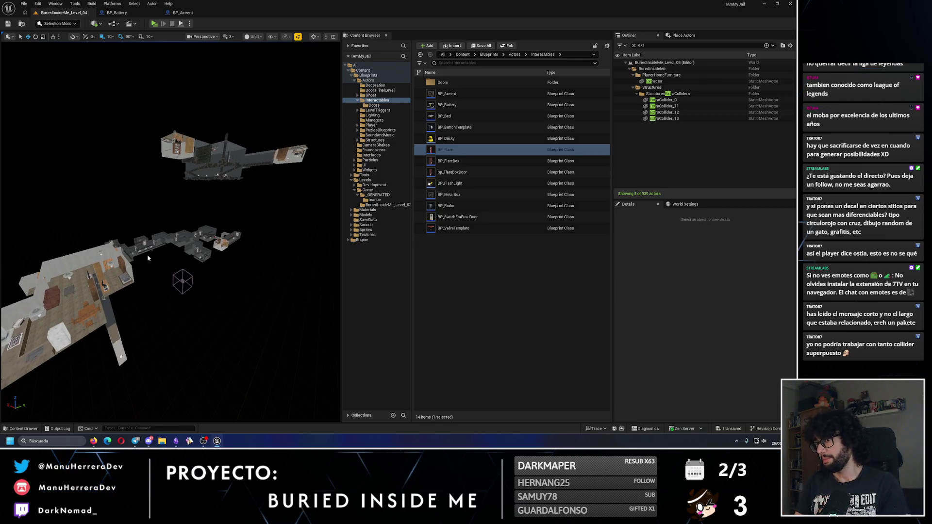
pyautogui.moveTo(149, 258); pyautogui.dragTo(147, 258)
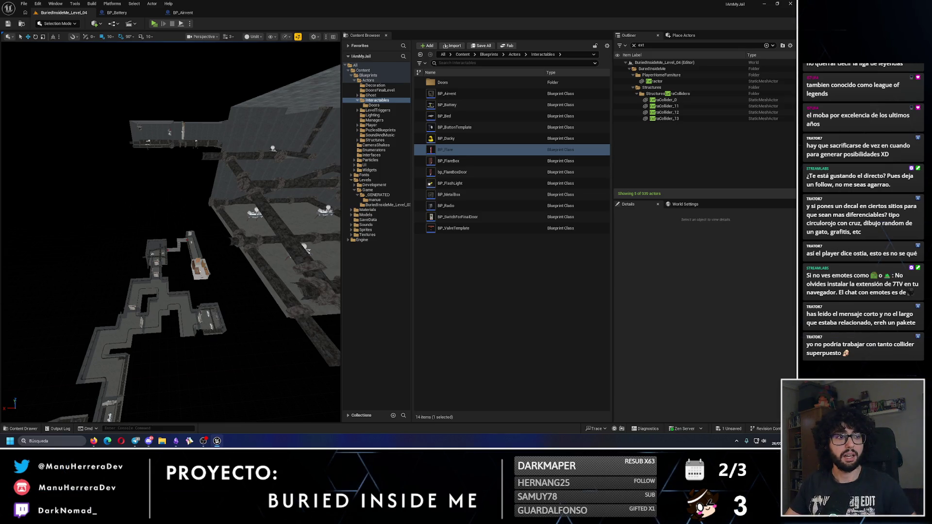
pyautogui.moveTo(71, 253); pyautogui.dragTo(74, 253)
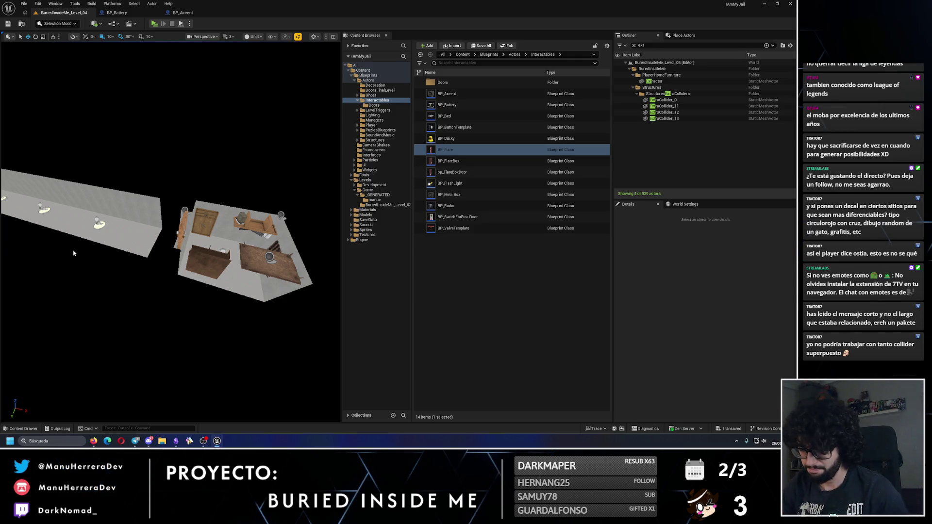
pyautogui.moveTo(101, 242)
pyautogui.mouseDown()
pyautogui.moveTo(105, 185)
pyautogui.moveTo(117, 272)
pyautogui.moveTo(193, 381)
pyautogui.moveTo(184, 339)
pyautogui.moveTo(146, 291)
pyautogui.moveTo(136, 253)
pyautogui.moveTo(170, 225)
pyautogui.moveTo(160, 242)
pyautogui.moveTo(156, 213)
pyautogui.moveTo(165, 194)
pyautogui.moveTo(169, 204)
pyautogui.mouseUp()
pyautogui.click(175, 448)
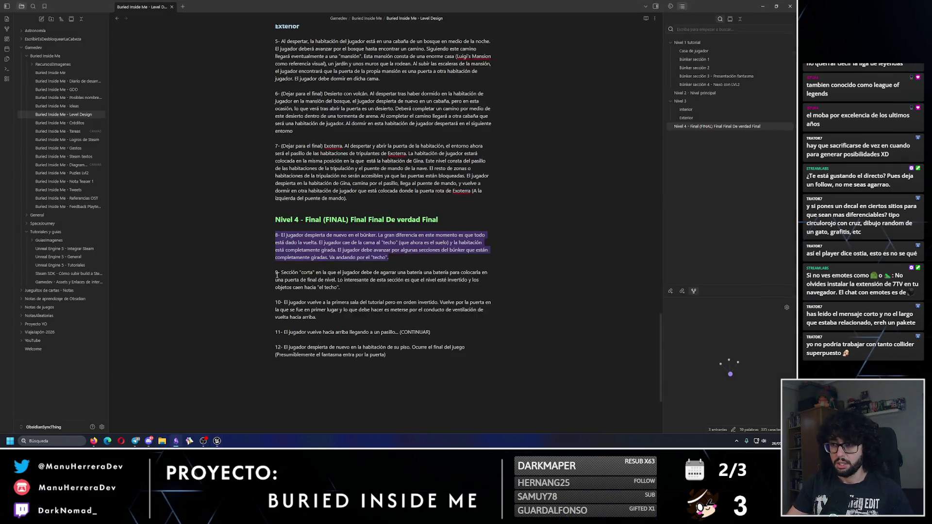
# - Extend note point 11 with black unlit walls and '(CONTINUAR CON PASILLO DE CAMAS QUE SE RETUERCEN)'
pyautogui.click(415, 337)
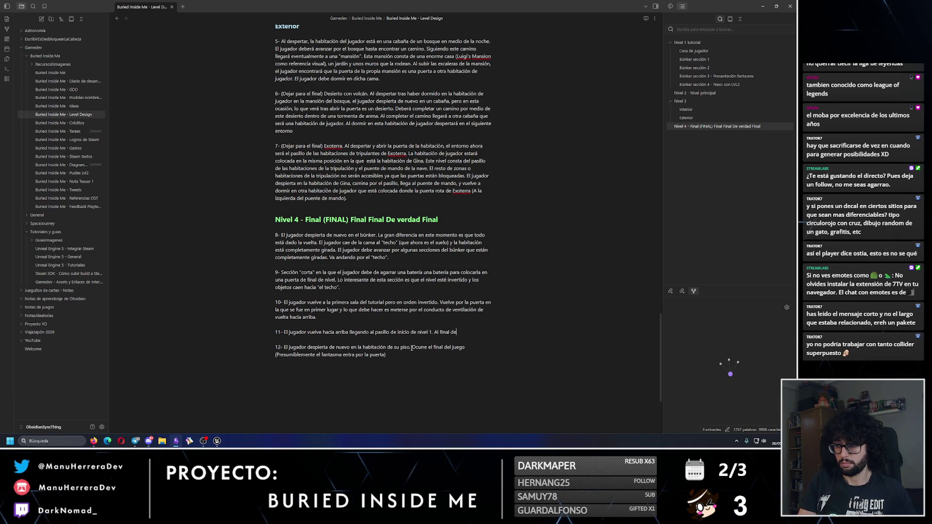
pyautogui.write('y una puerta que lleva a un zona completamente negra (paredes')
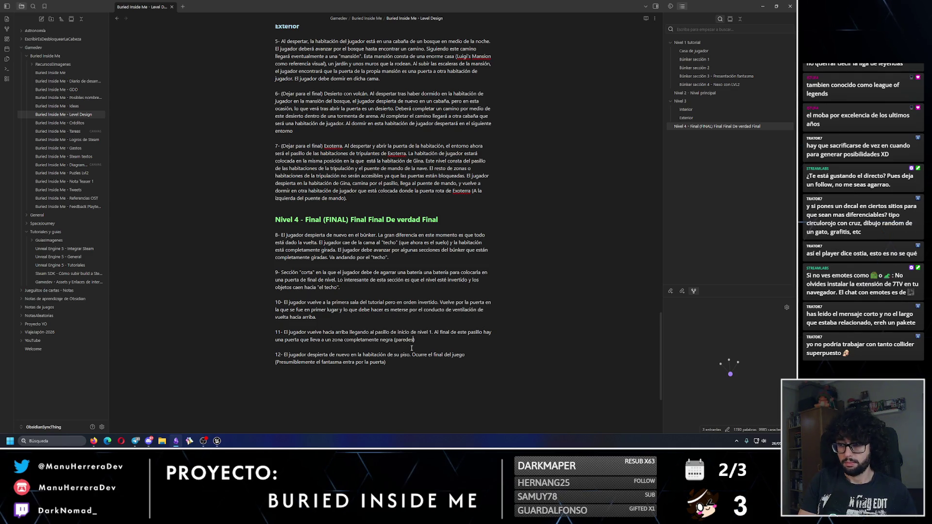
pyautogui.write('negras unlit)... (CONMT')
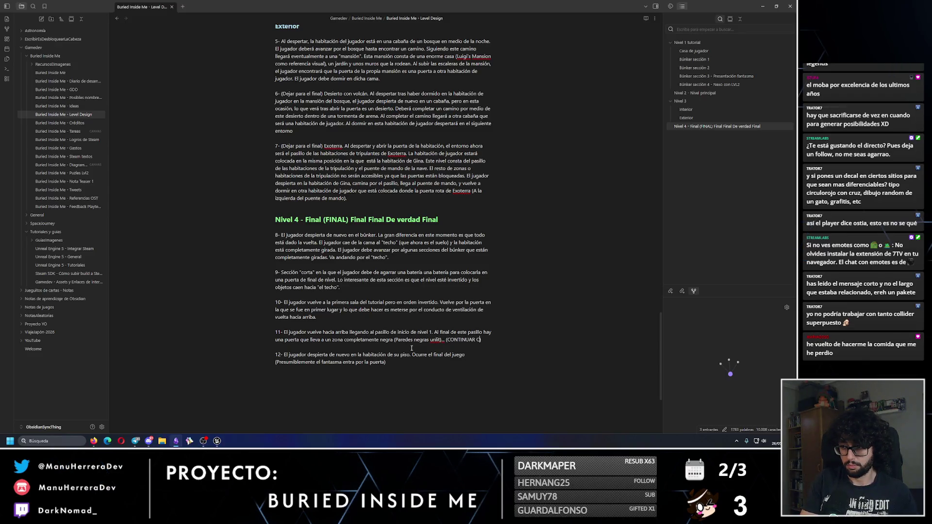
pyautogui.write('ON PASILLO DE CAMAS QUE SE RETUERCEN')
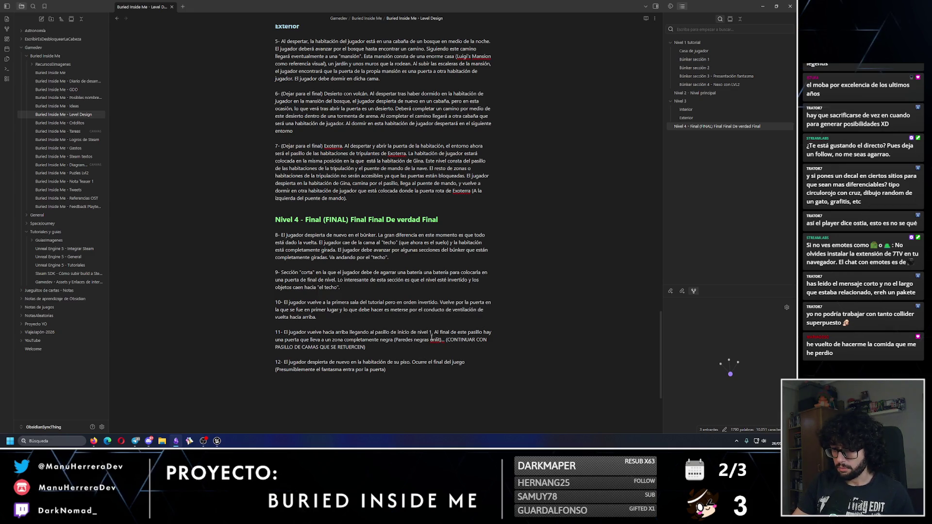
pyautogui.click(762, 3)
# - Fly to BP_PlayerRoom_Final, then select and frame DoorFrame_01
pyautogui.moveTo(258, 209); pyautogui.dragTo(258, 210)
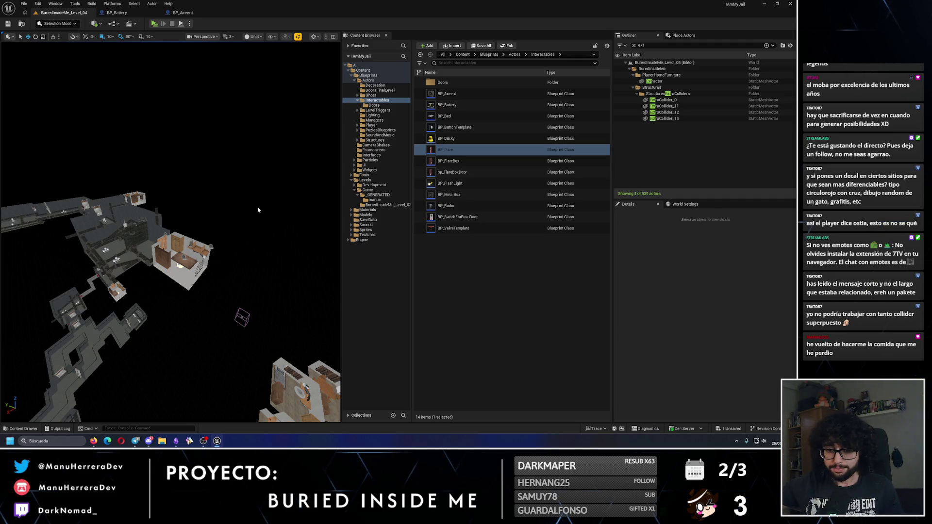
pyautogui.moveTo(252, 215)
pyautogui.mouseDown()
pyautogui.moveTo(233, 208)
pyautogui.moveTo(153, 233)
pyautogui.moveTo(269, 267)
pyautogui.moveTo(269, 276)
pyautogui.mouseUp()
pyautogui.click(215, 293)
pyautogui.press('f')
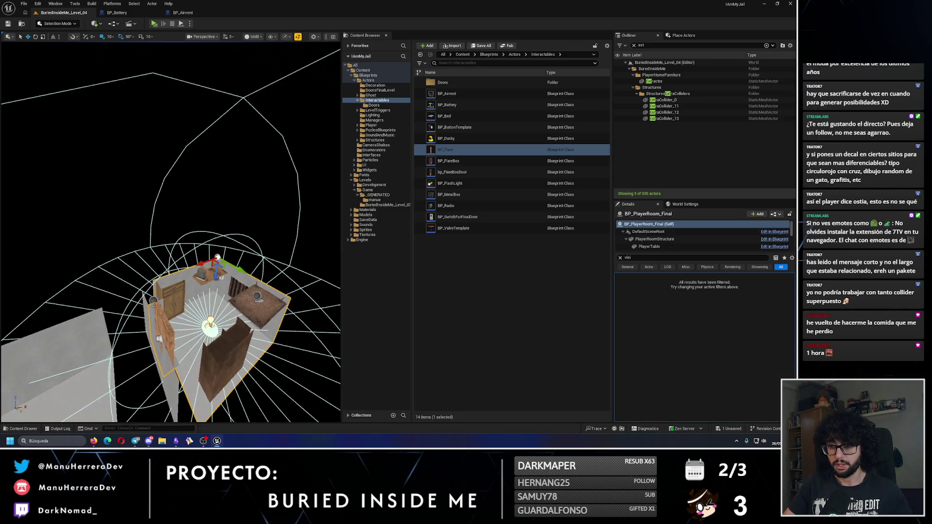
pyautogui.keyDown('ctrl'); pyautogui.click(213, 244); pyautogui.keyUp('ctrl')
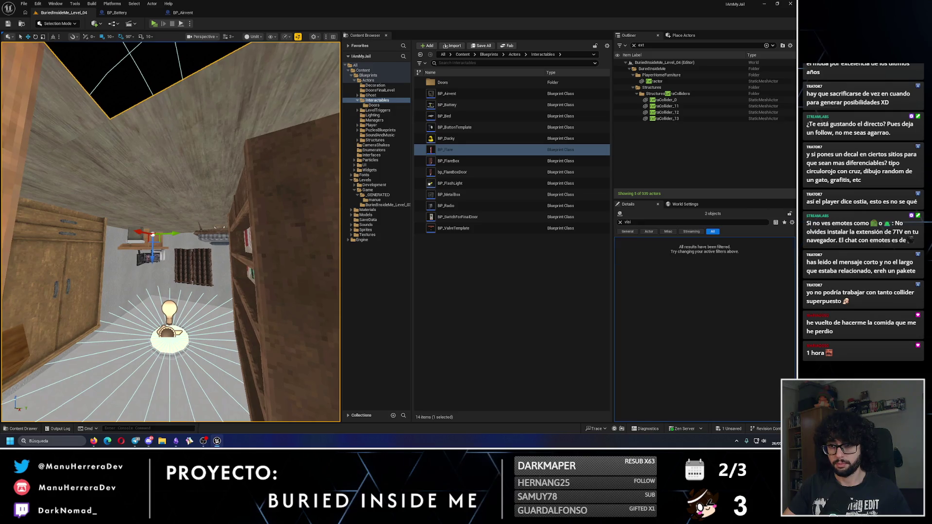
pyautogui.press('f')
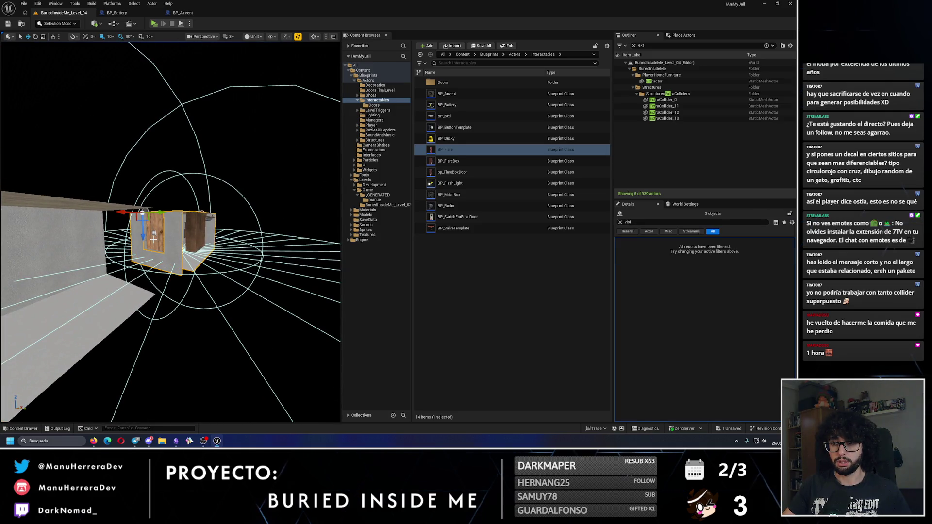
pyautogui.click(190, 240)
pyautogui.press('f')
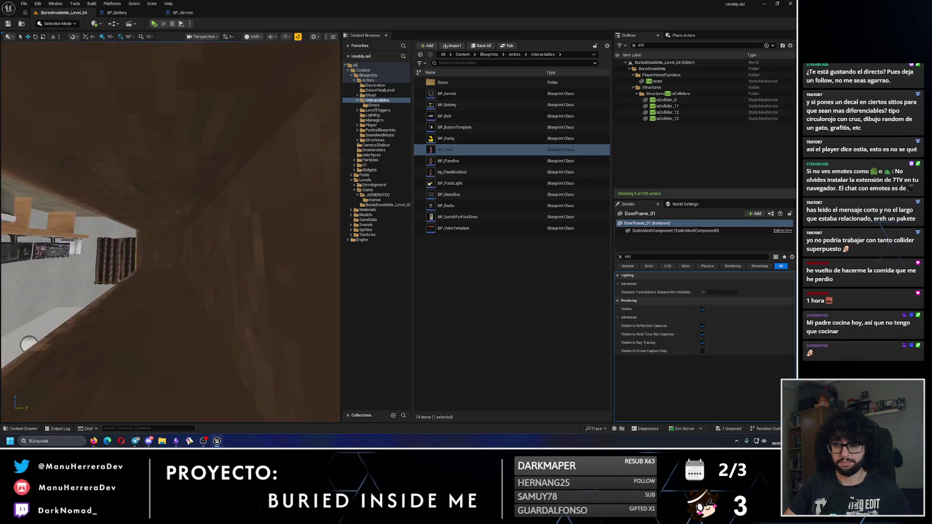
# - Rotate DoorFrame_01, the ceiling shelf and the ceiling light together by 180 degrees
pyautogui.keyDown('ctrl'); pyautogui.click(257, 221); pyautogui.keyUp('ctrl')
pyautogui.keyDown('ctrl'); pyautogui.click(166, 246); pyautogui.keyUp('ctrl')
pyautogui.press('f')
pyautogui.press('e')
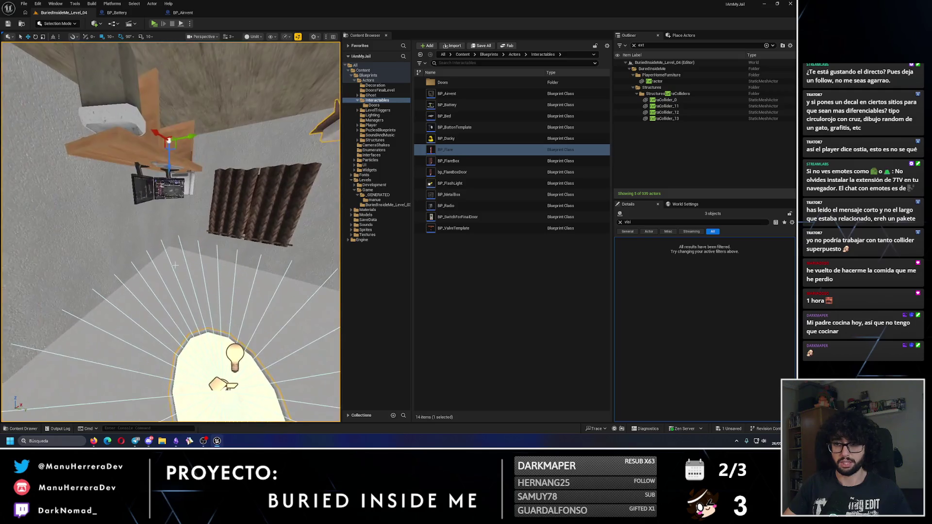
pyautogui.moveTo(177, 188); pyautogui.dragTo(187, 228)
pyautogui.press('w')
pyautogui.press('f')
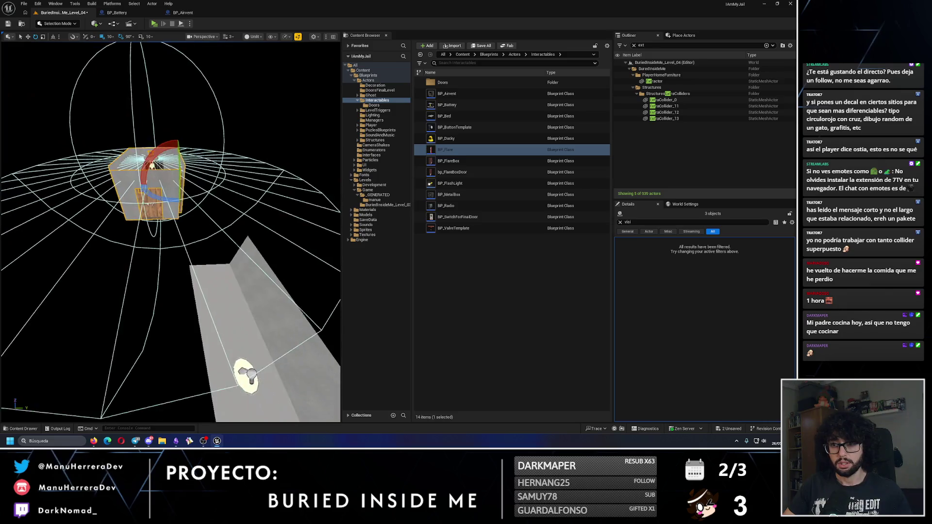
# - Inspect the turned door from above and the side, then save the level
pyautogui.moveTo(162, 185); pyautogui.dragTo(170, 213)
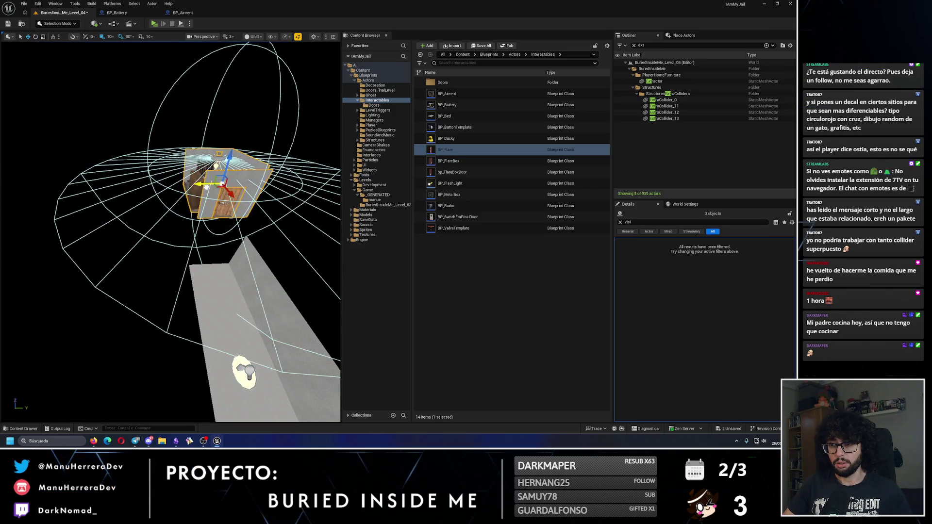
pyautogui.scroll(5, 170, 214)
pyautogui.press('f')
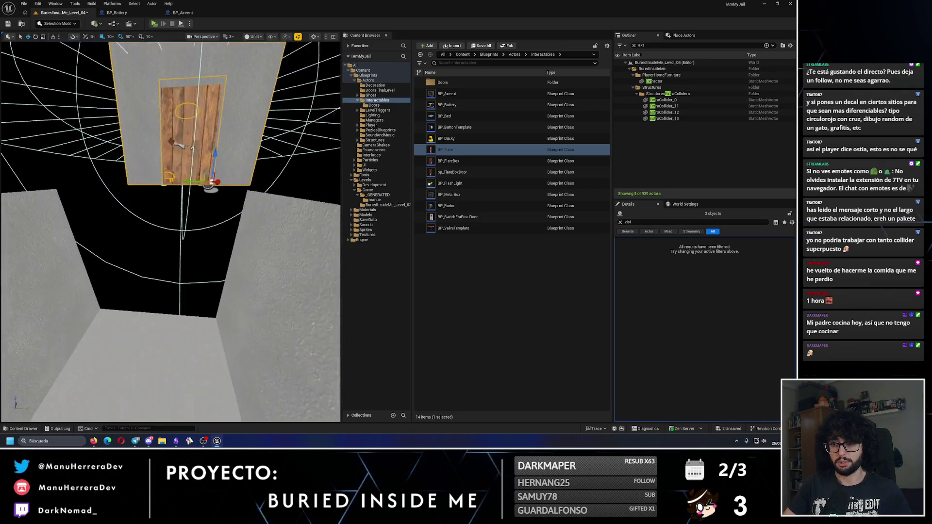
pyautogui.scroll(-3, 190, 213)
pyautogui.moveTo(210, 191)
pyautogui.mouseDown()
pyautogui.moveTo(200, 250)
pyautogui.moveTo(179, 214)
pyautogui.moveTo(153, 204)
pyautogui.mouseUp()
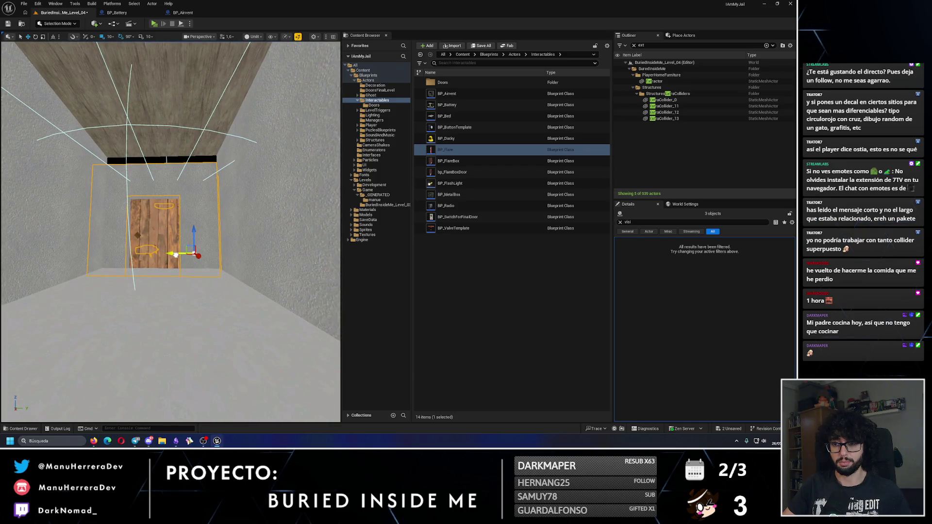
pyautogui.moveTo(195, 234)
pyautogui.mouseDown()
pyautogui.moveTo(195, 225)
pyautogui.moveTo(142, 223)
pyautogui.moveTo(52, 20)
pyautogui.mouseUp()
pyautogui.click(8, 24)
# - Fly along the corridor and clear the Details property filter
pyautogui.moveTo(146, 272); pyautogui.dragTo(151, 269)
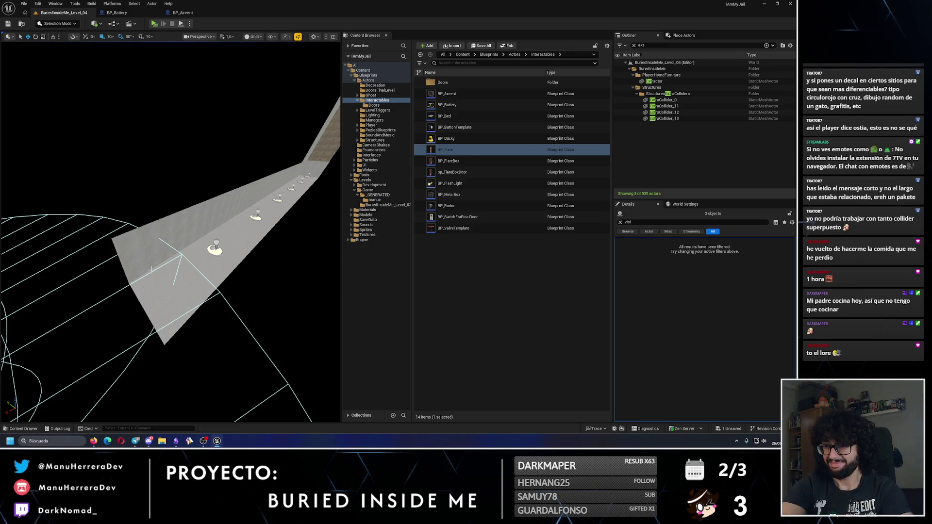
pyautogui.moveTo(151, 269); pyautogui.dragTo(155, 267)
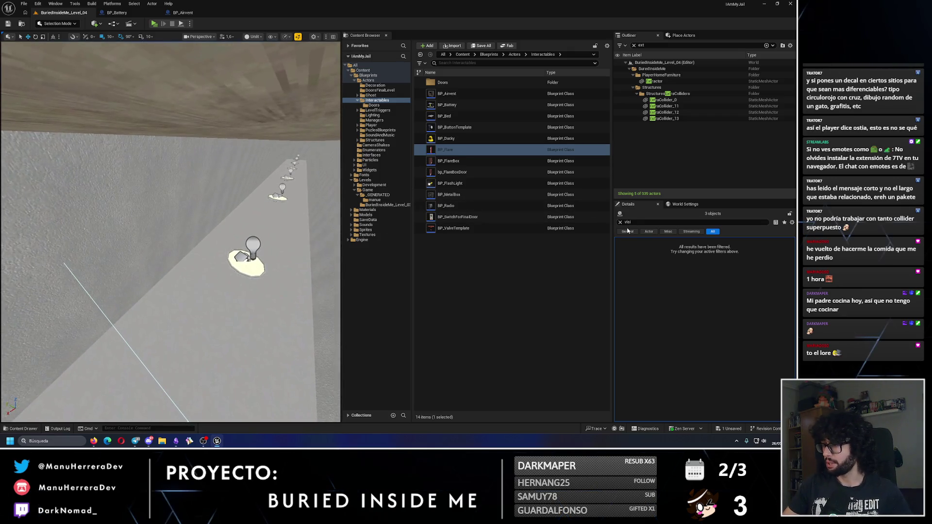
pyautogui.click(620, 222)
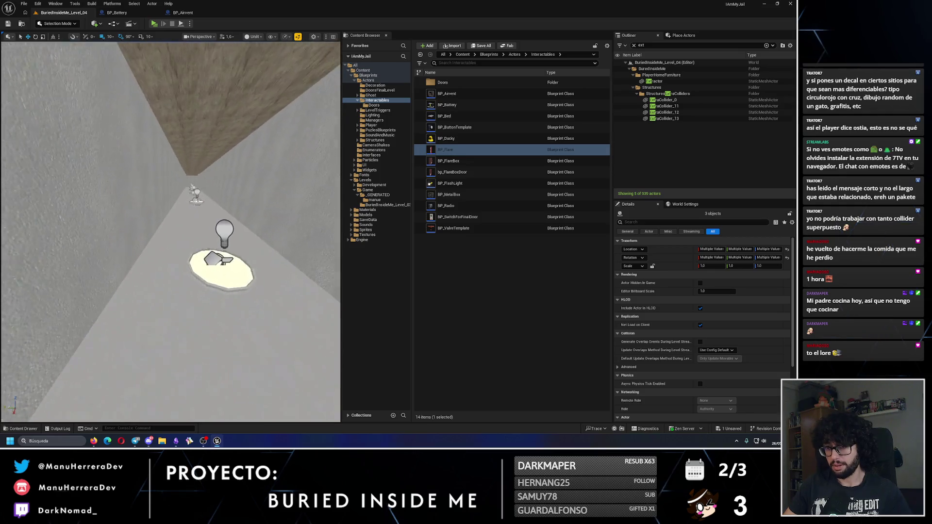
pyautogui.moveTo(155, 266); pyautogui.dragTo(208, 104)
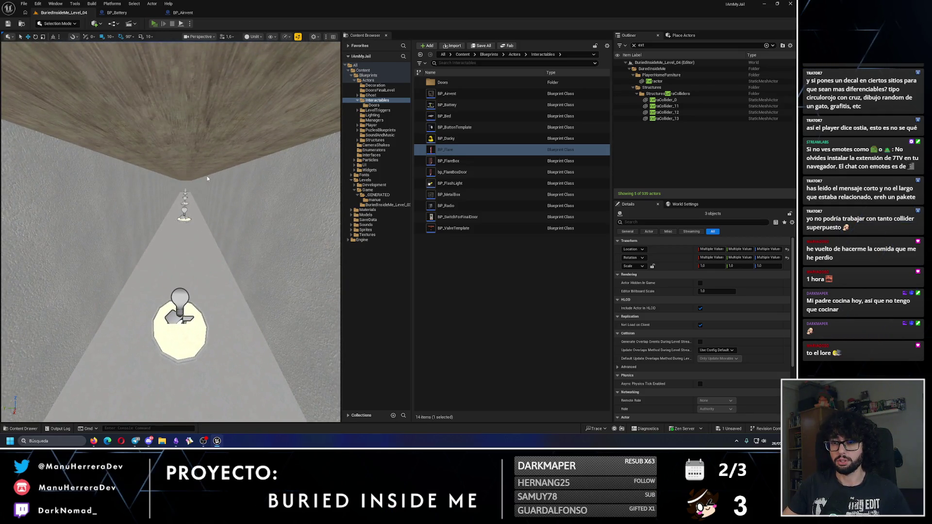
# - Play-test Level_04, sprinting through the dark passage and door into the bookshelf room
pyautogui.hotkey('alt', 'p')
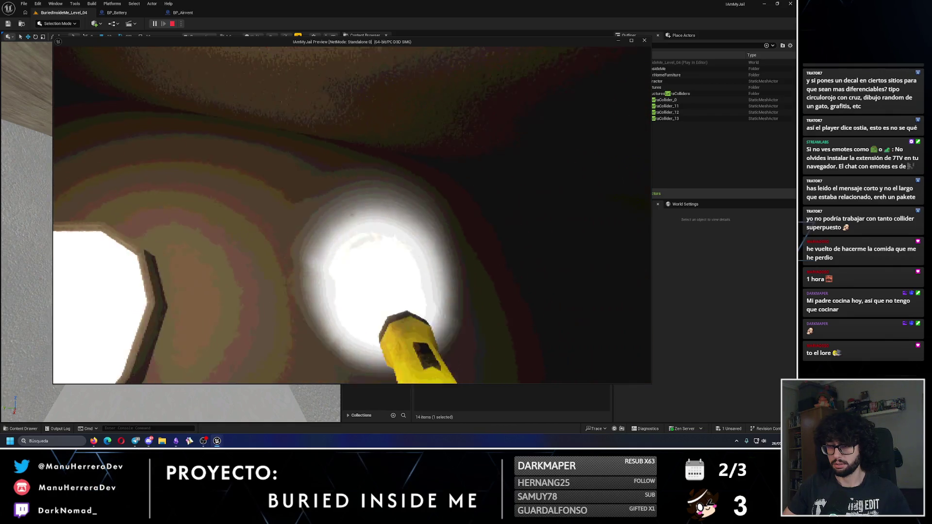
pyautogui.hotkey('shift', 'w')
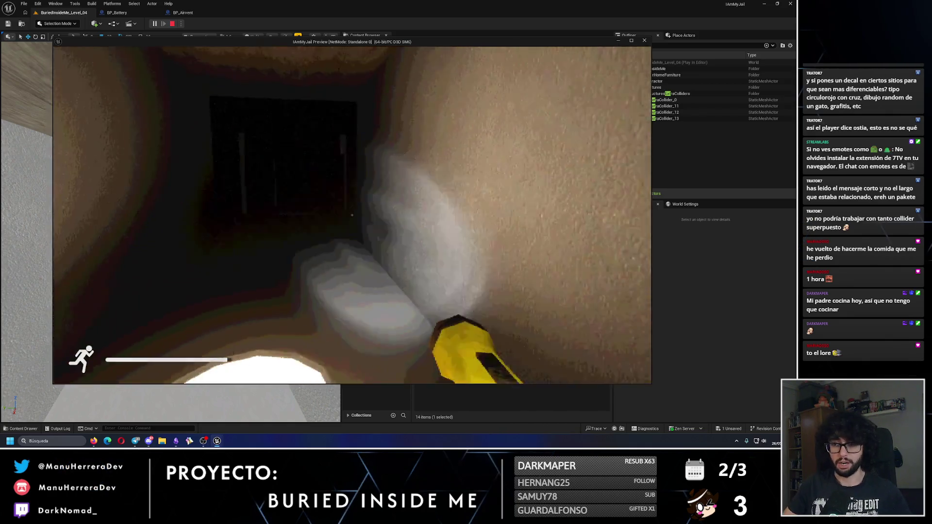
pyautogui.hotkey('shift', 'w')
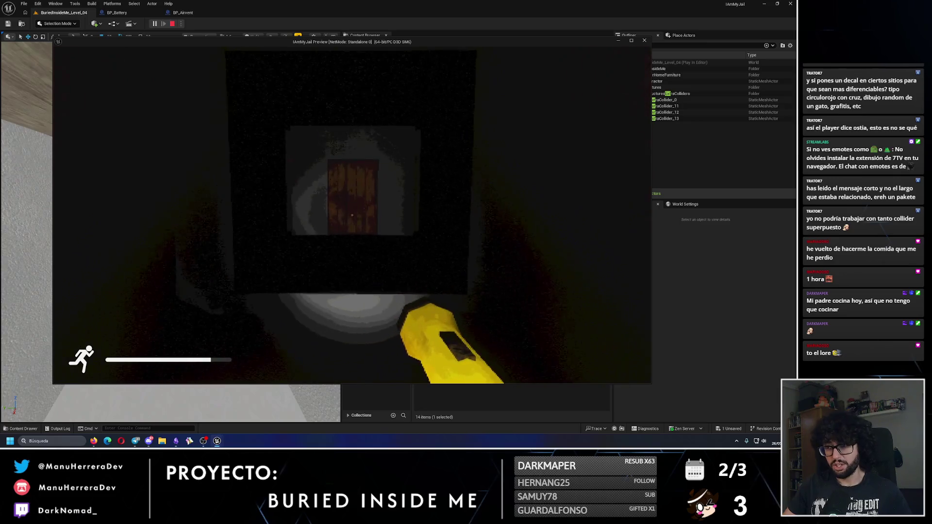
pyautogui.press('w')
pyautogui.hotkey('shift', 'w')
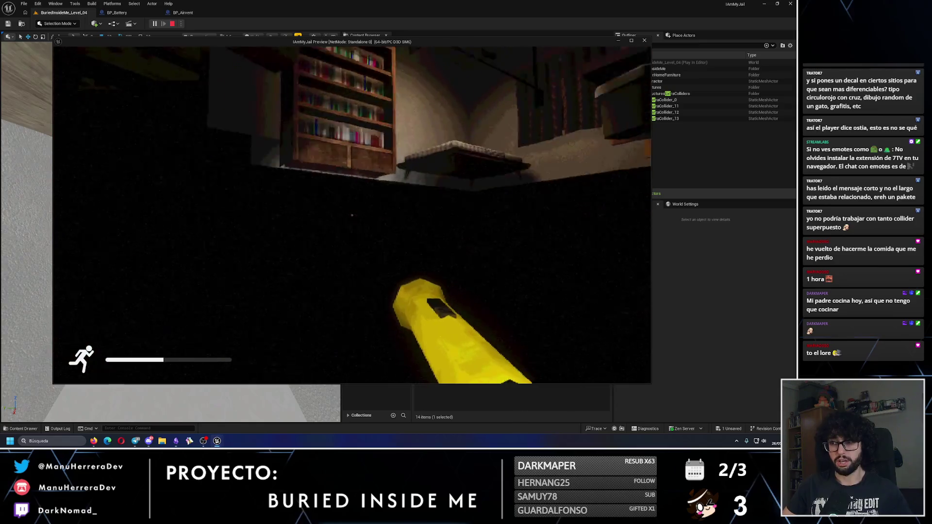
pyautogui.press('Escape')
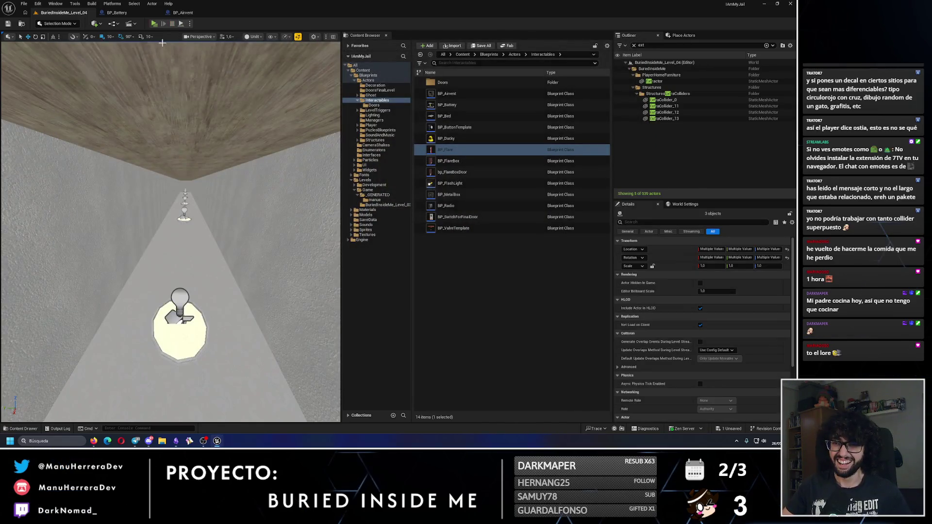
pyautogui.hotkey('alt', 'p')
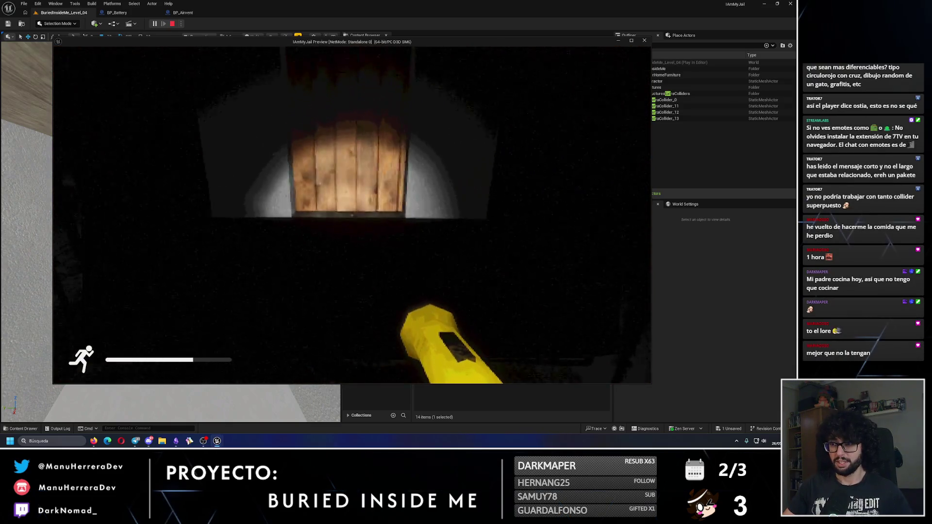
pyautogui.press('Escape')
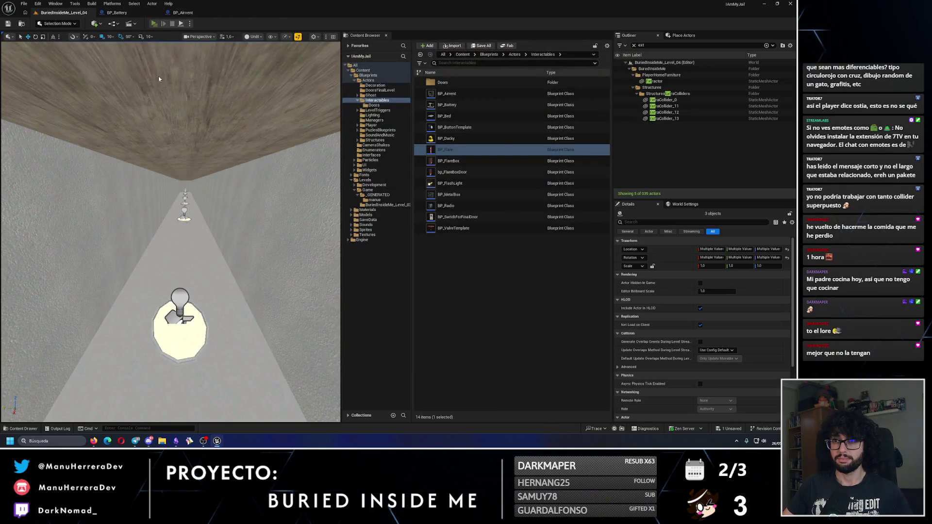
# - Play again, moving past the wooden door into the lit square vent, then stop
pyautogui.hotkey('alt', 'p')
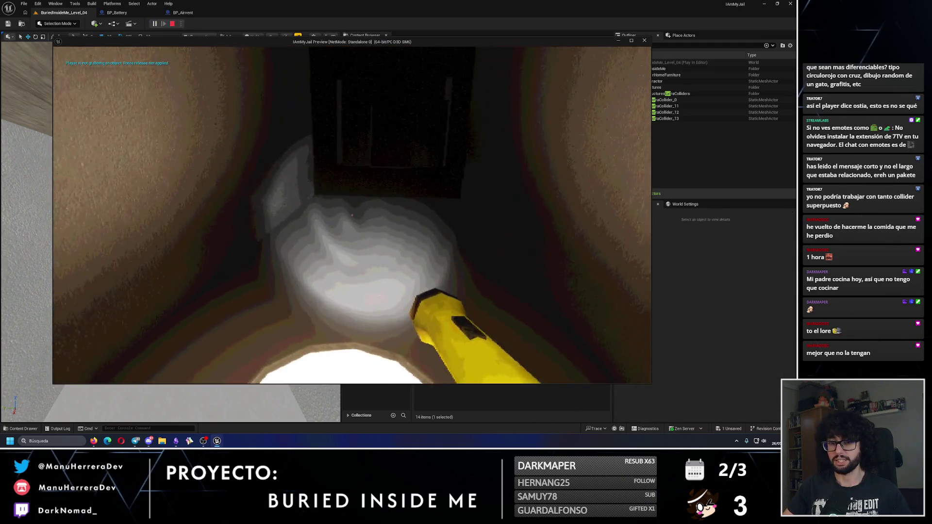
pyautogui.hotkey('shift', 'w')
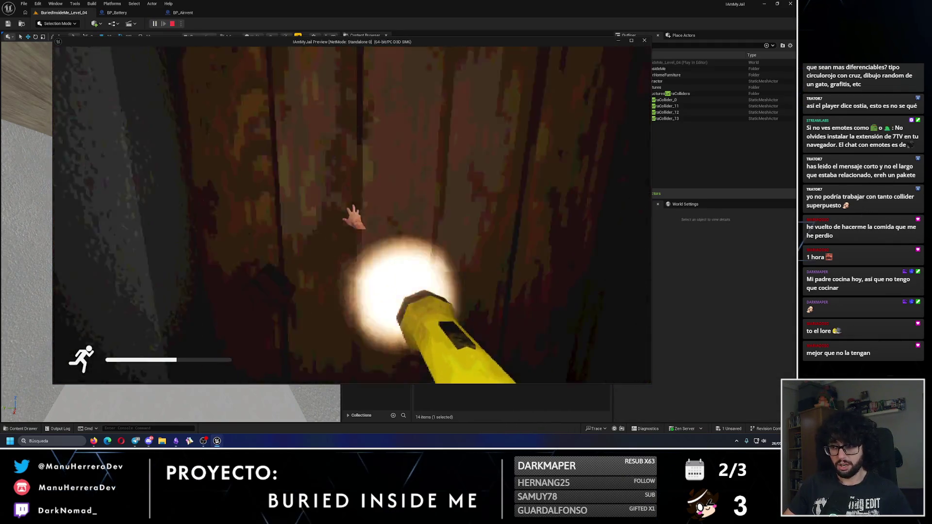
pyautogui.press('f')
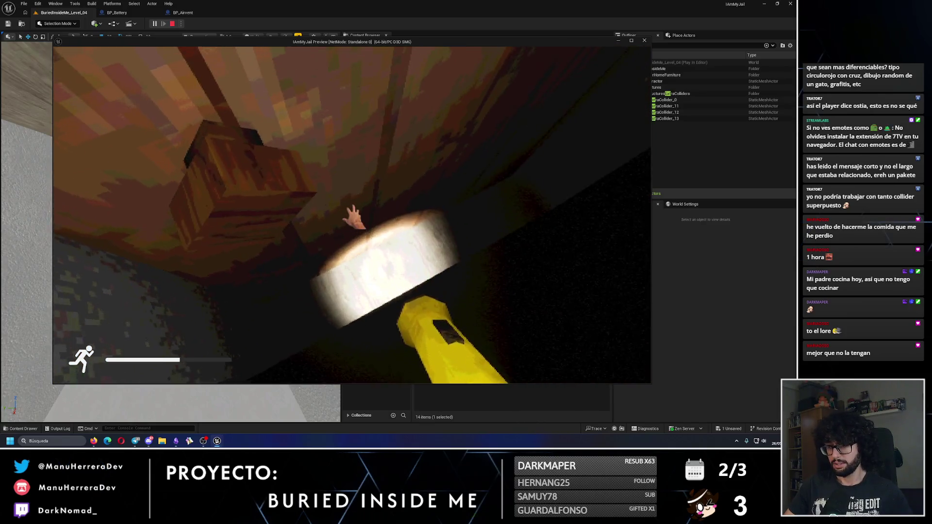
pyautogui.press('w')
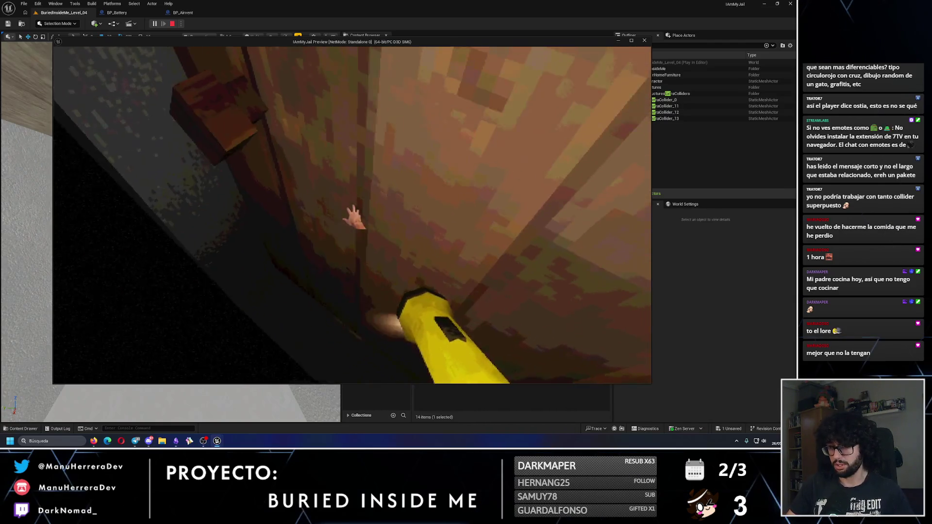
pyautogui.press('e')
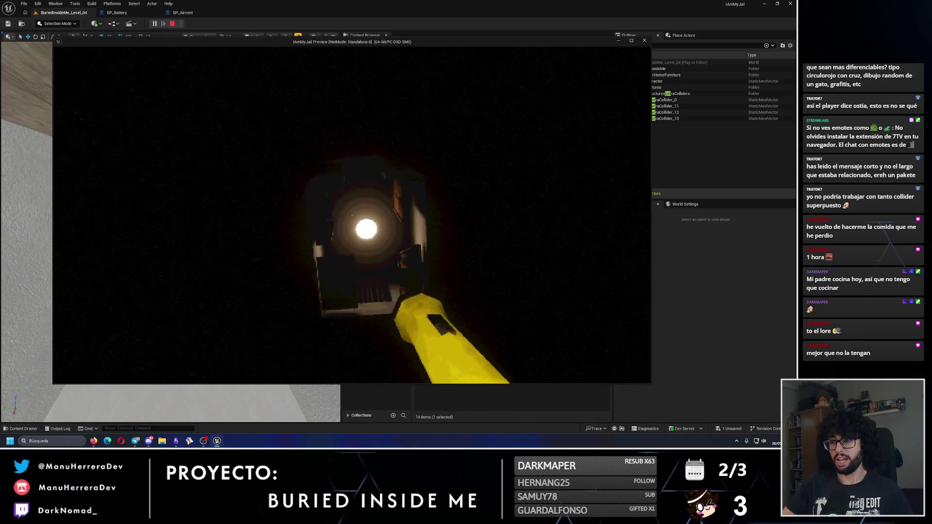
pyautogui.press('Escape')
# - Fly into the structure's interior, run one more short play session, then inspect the walls
pyautogui.press('f')
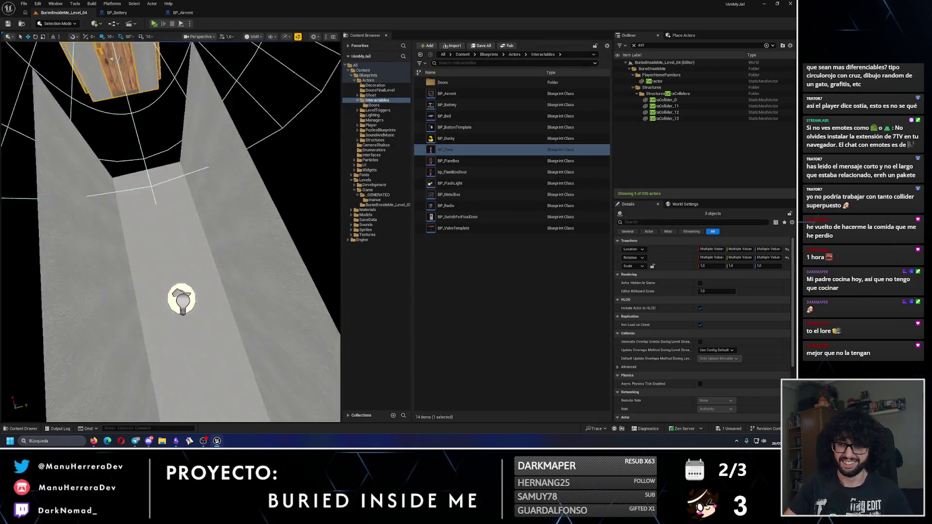
pyautogui.moveTo(170, 219); pyautogui.dragTo(129, 184)
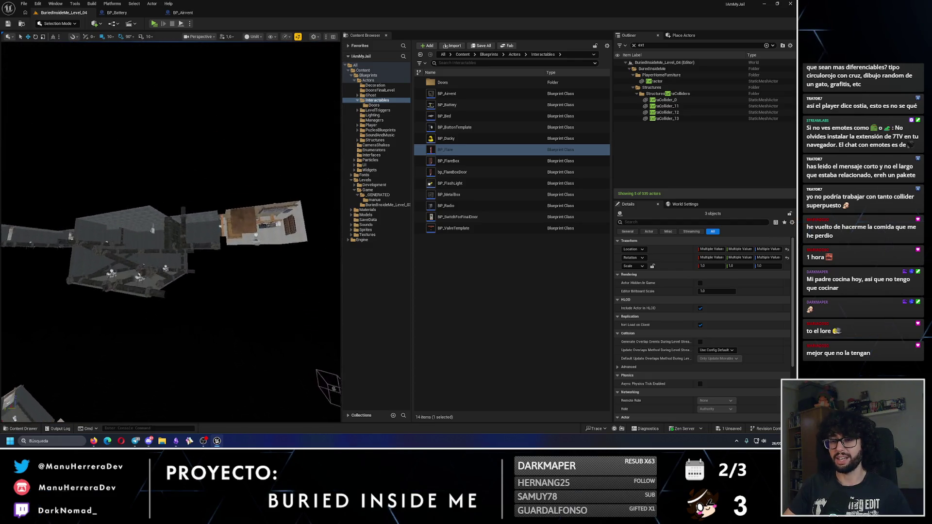
pyautogui.moveTo(196, 241)
pyautogui.mouseDown()
pyautogui.moveTo(191, 209)
pyautogui.moveTo(191, 224)
pyautogui.mouseUp()
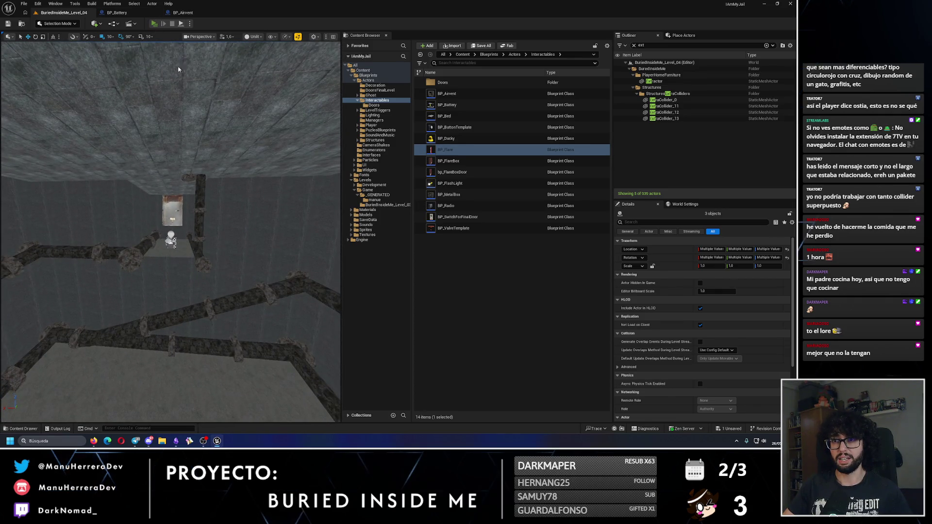
pyautogui.hotkey('alt', 'p')
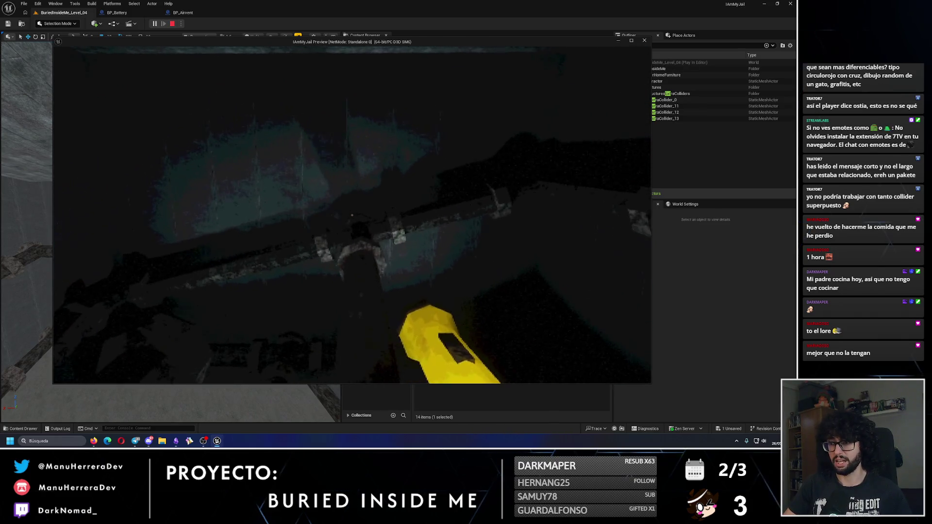
pyautogui.press('Escape')
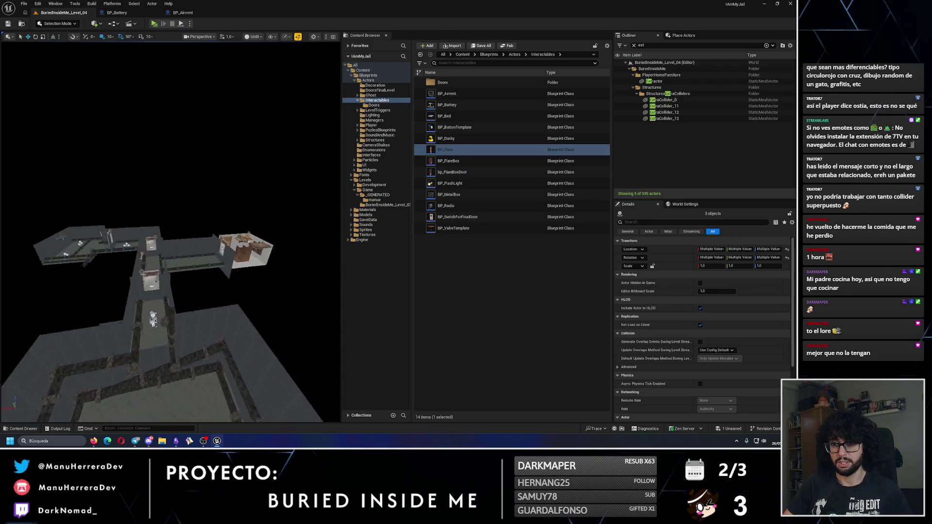
pyautogui.moveTo(301, 315); pyautogui.dragTo(184, 233)
pyautogui.moveTo(302, 363); pyautogui.dragTo(302, 320)
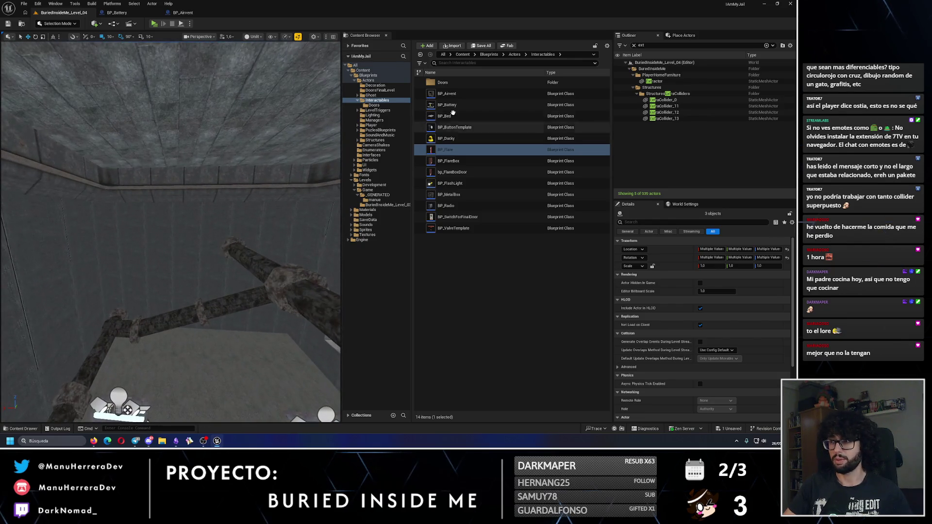
# - Open BuriedInsideMe_Level_01 from Levels > Game, choosing Save Selected for the pending changes
pyautogui.click(369, 189)
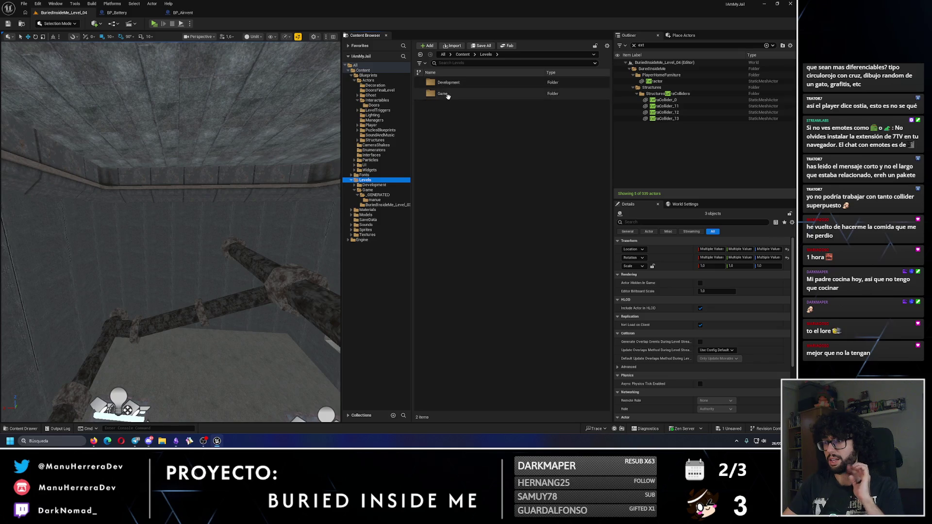
pyautogui.doubleClick(459, 106)
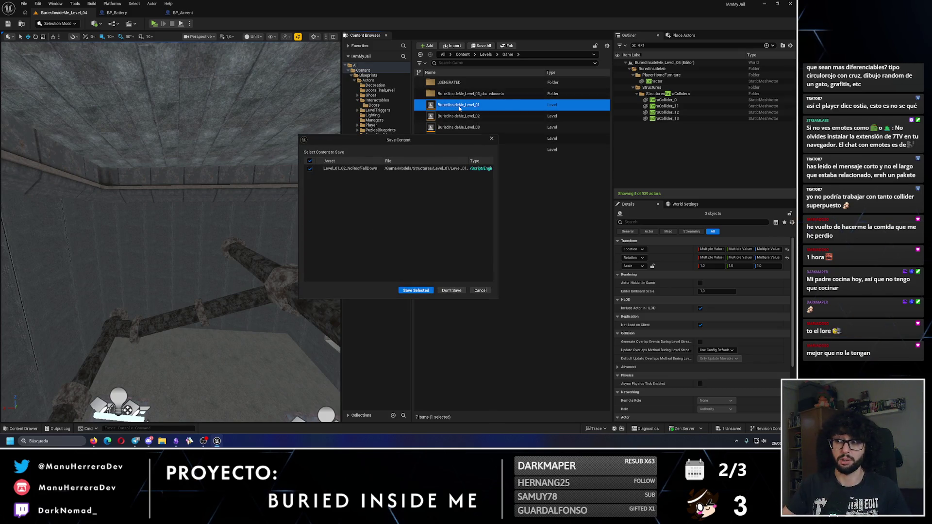
pyautogui.click(421, 290)
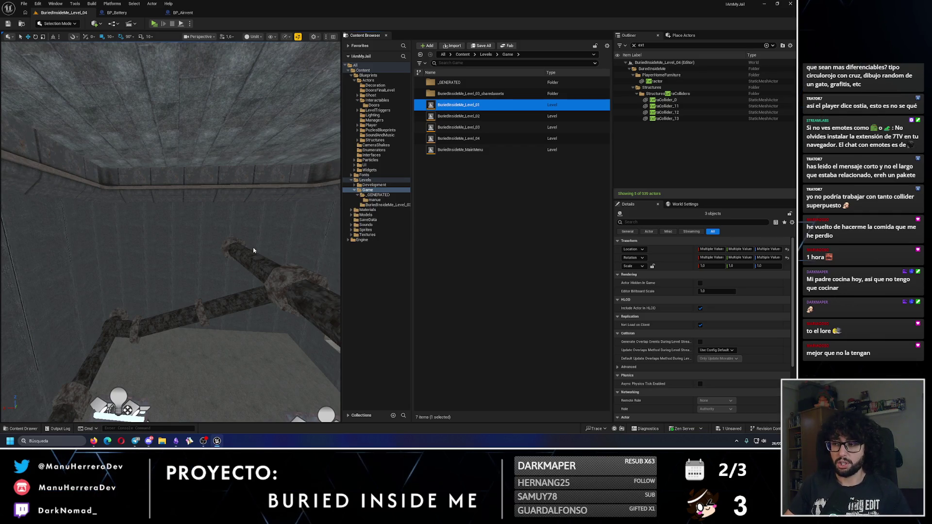
pyautogui.moveTo(246, 246); pyautogui.dragTo(226, 94)
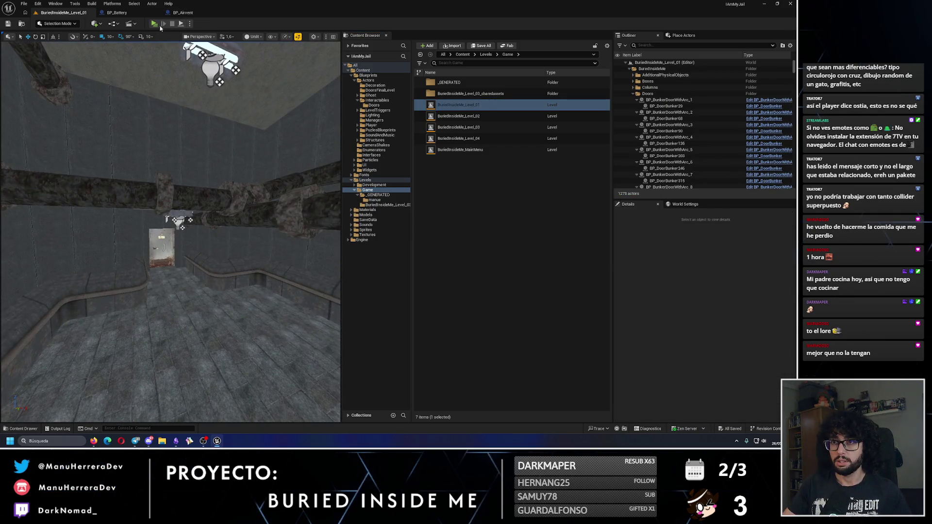
pyautogui.hotkey('alt', 'p')
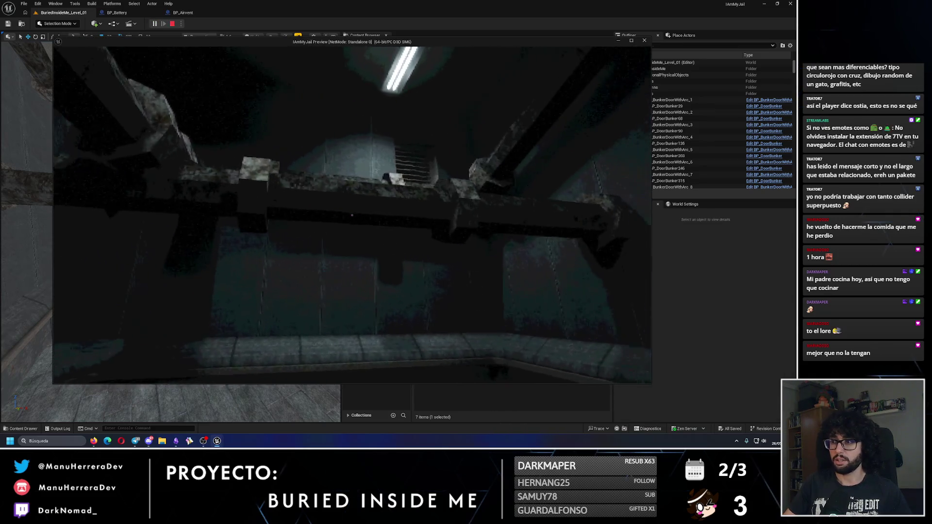
pyautogui.hotkey('shift', 'w')
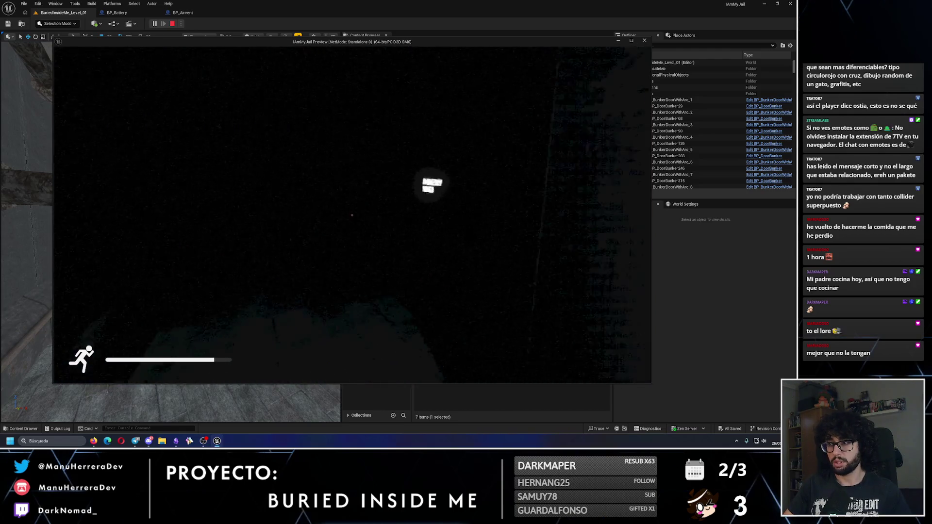
pyautogui.press('e')
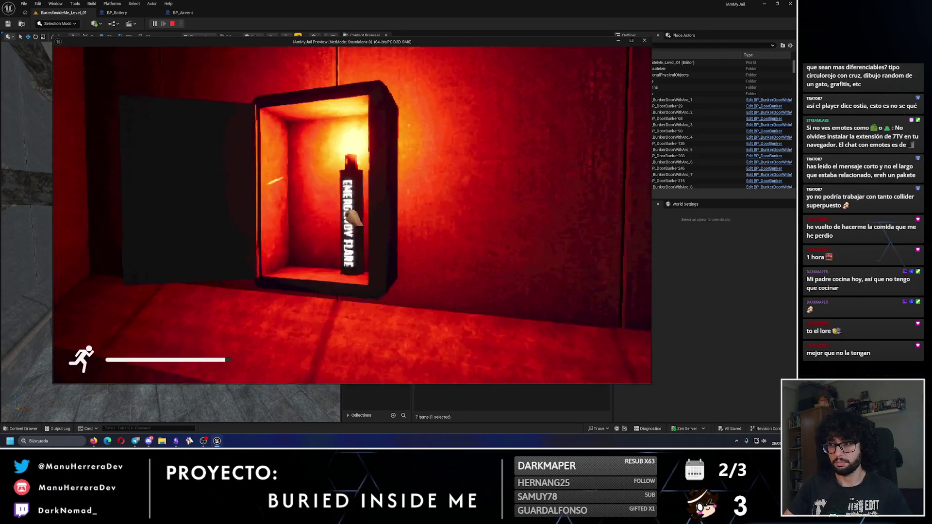
pyautogui.hotkey('shift', 'w')
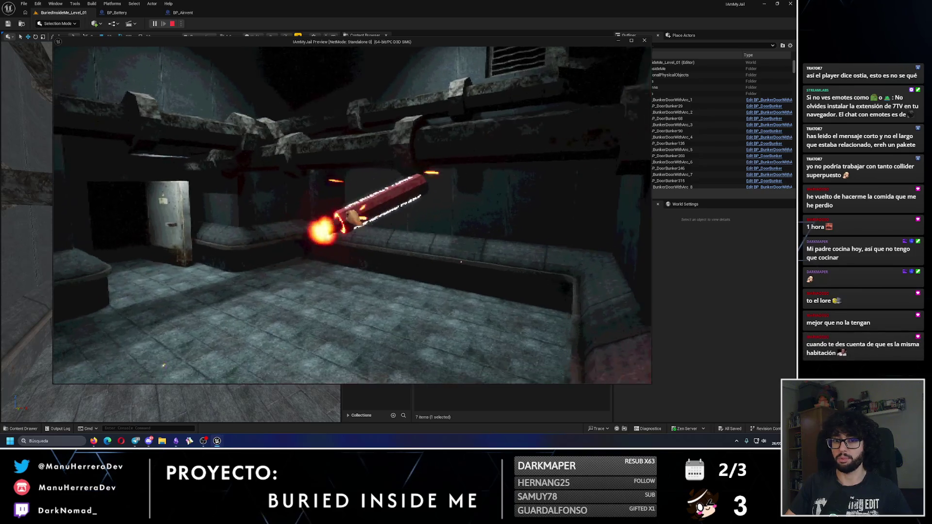
pyautogui.press('Escape')
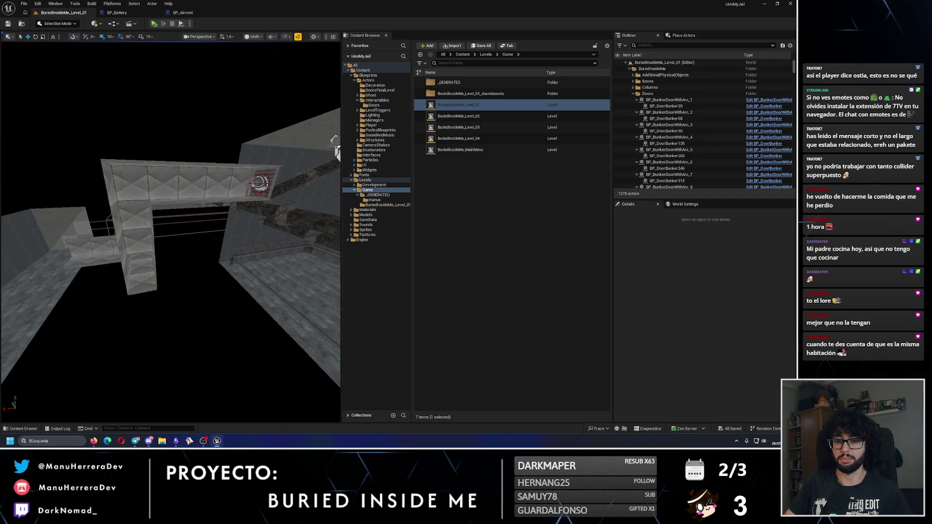
pyautogui.click(136, 260)
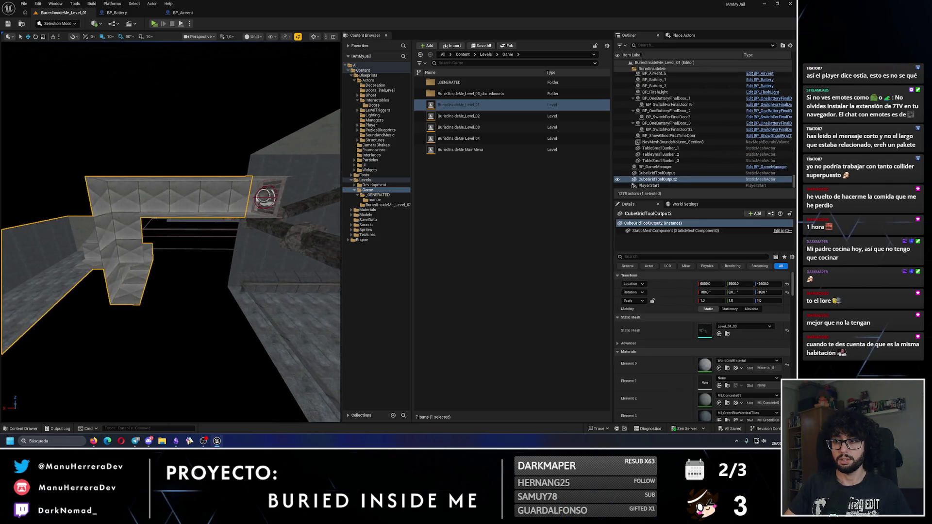
pyautogui.press('w')
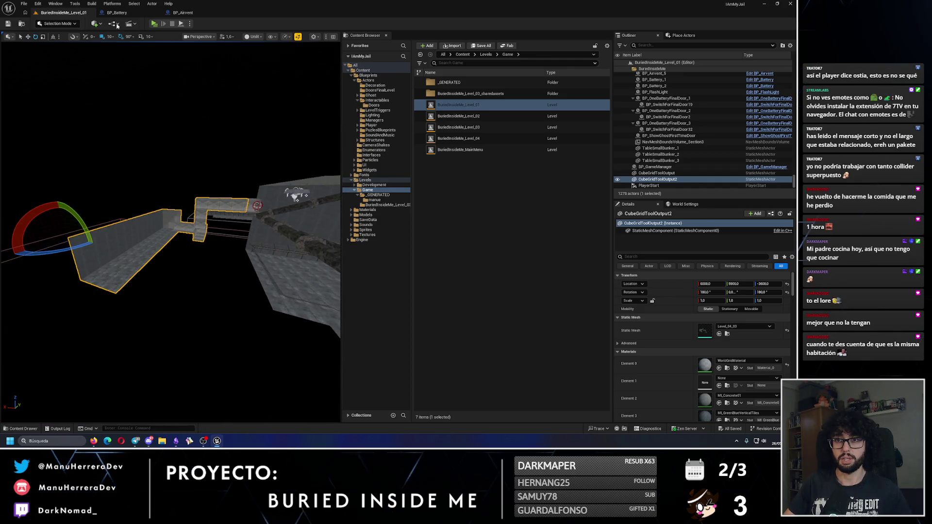
pyautogui.moveTo(76, 268)
pyautogui.mouseDown()
pyautogui.moveTo(55, 200)
pyautogui.moveTo(136, 202)
pyautogui.moveTo(184, 183)
pyautogui.mouseUp()
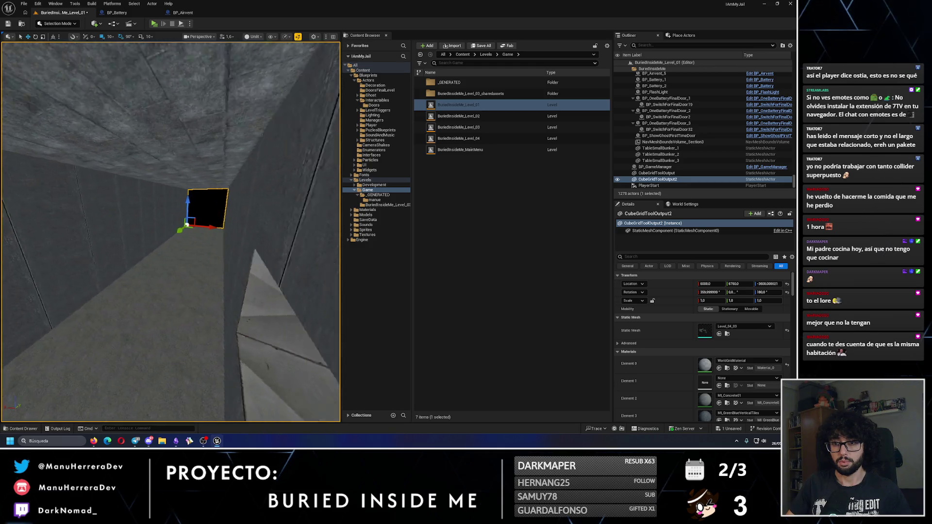
pyautogui.press('f')
pyautogui.hotkey('ctrl', 'z')
pyautogui.hotkey('ctrl', 'z')
pyautogui.hotkey('ctrl', 'z')
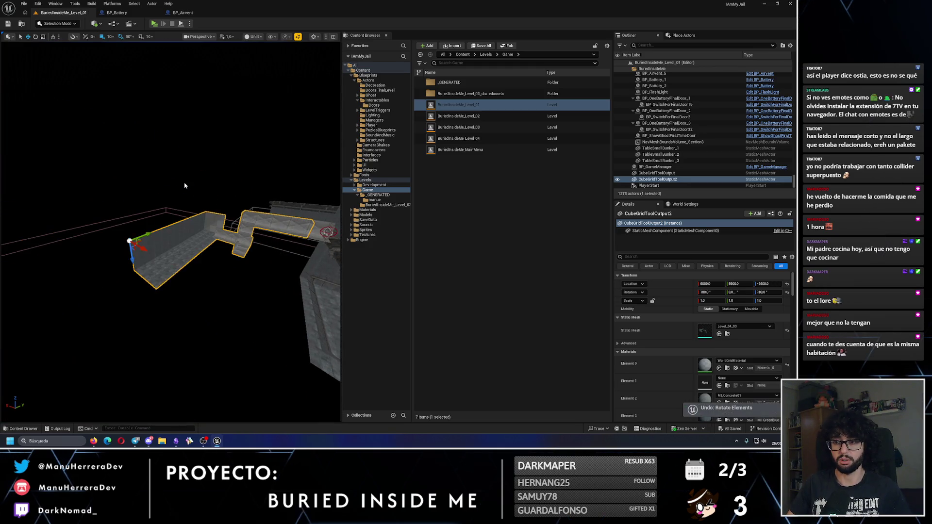
pyautogui.moveTo(184, 186); pyautogui.dragTo(109, 45)
pyautogui.moveTo(161, 191); pyautogui.dragTo(156, 139)
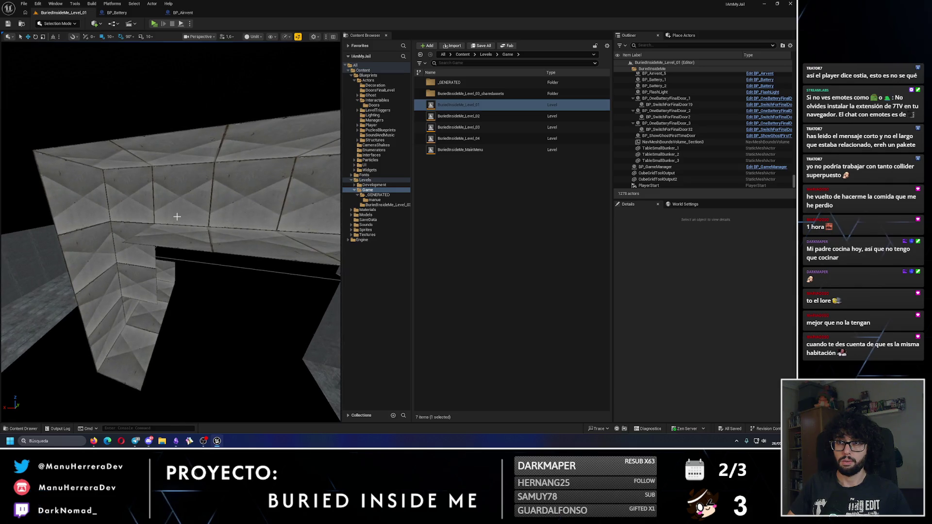
pyautogui.doubleClick(489, 140)
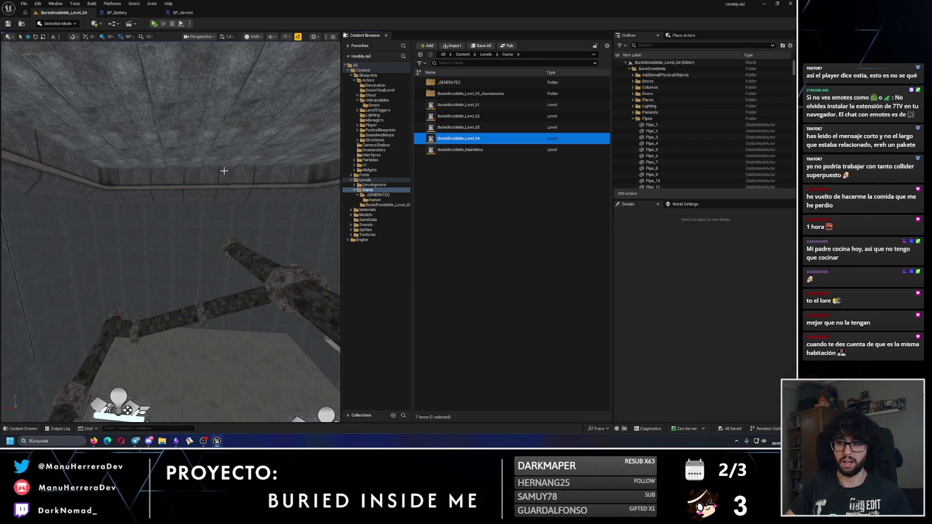
pyautogui.moveTo(254, 168); pyautogui.dragTo(239, 144)
pyautogui.moveTo(222, 175); pyautogui.dragTo(222, 175)
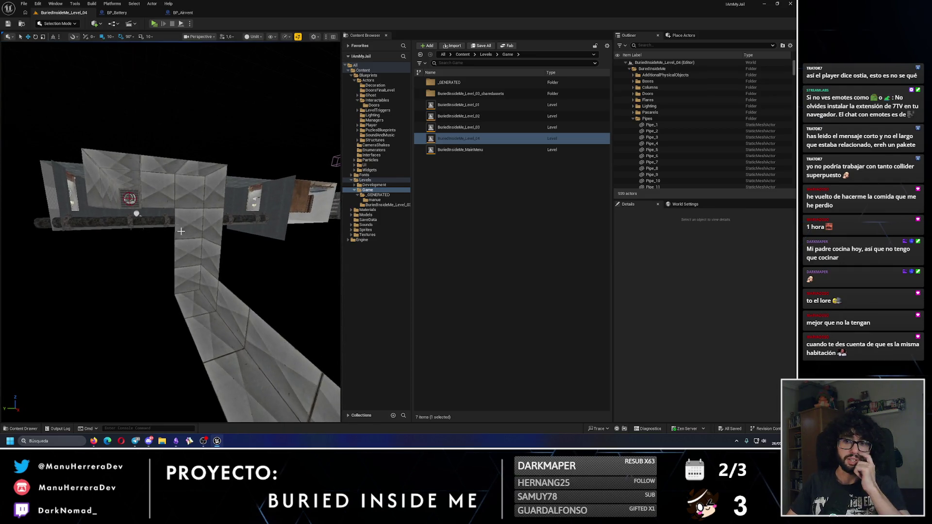
pyautogui.moveTo(181, 225); pyautogui.dragTo(180, 225)
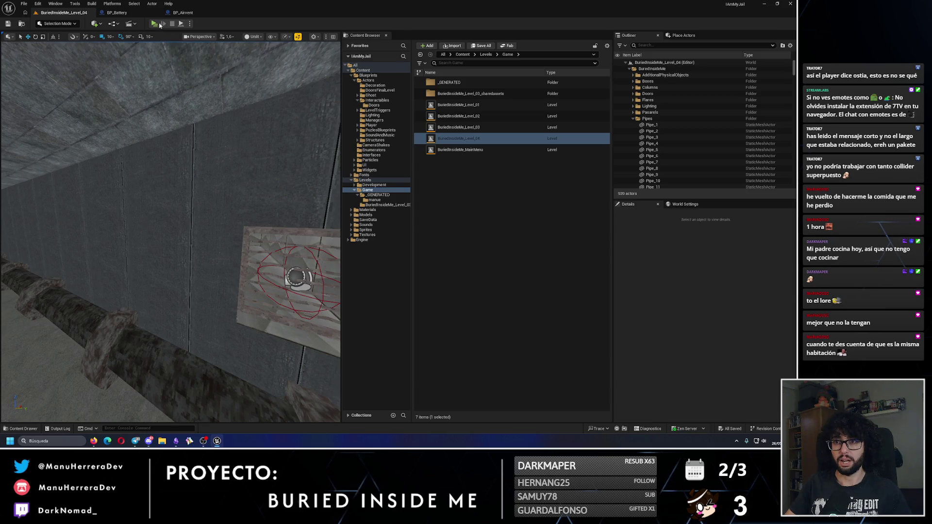
pyautogui.hotkey('alt', 'p')
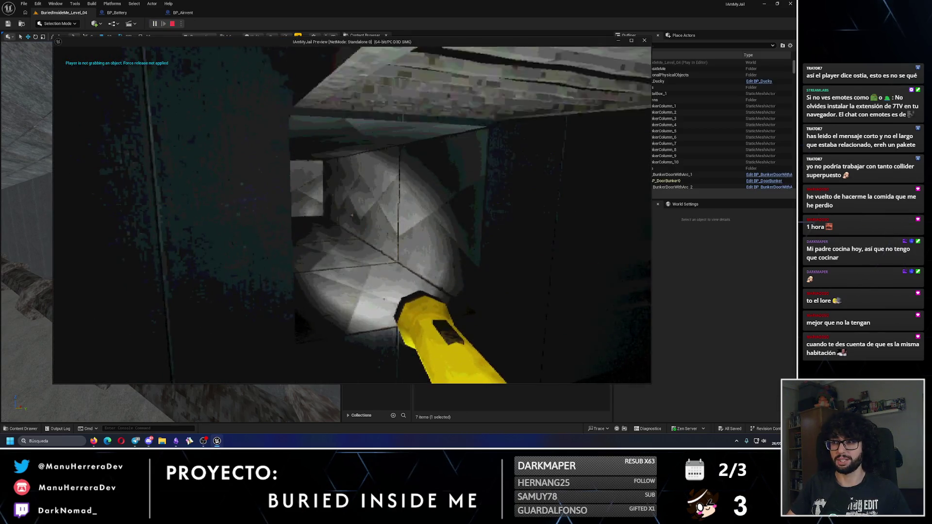
pyautogui.press('w')
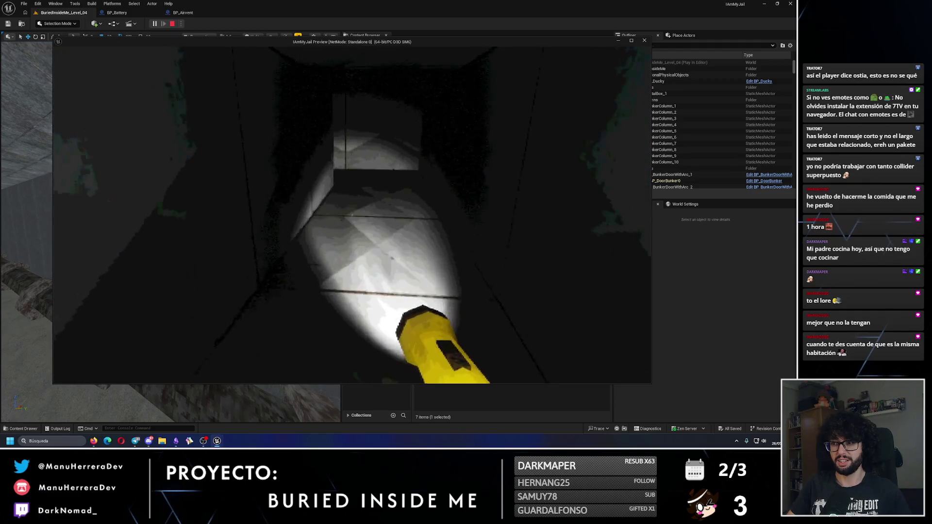
pyautogui.press('w')
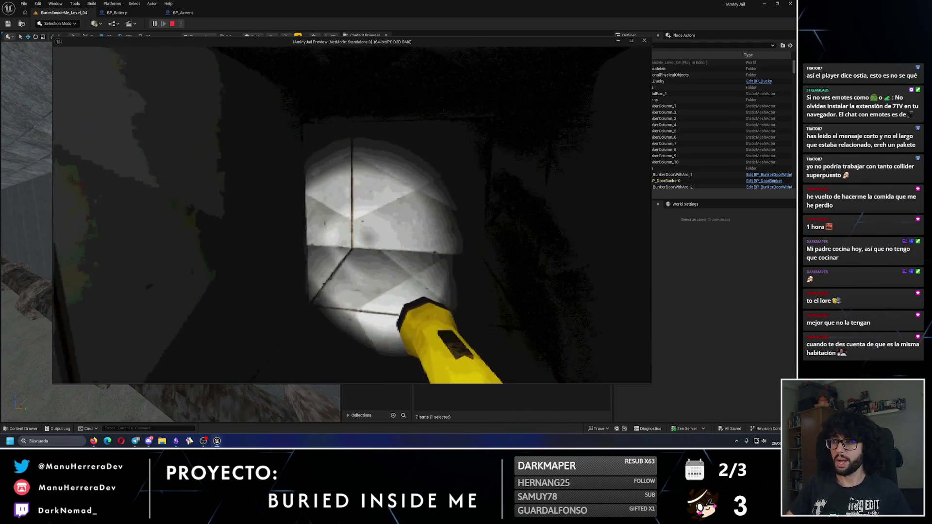
pyautogui.press('w')
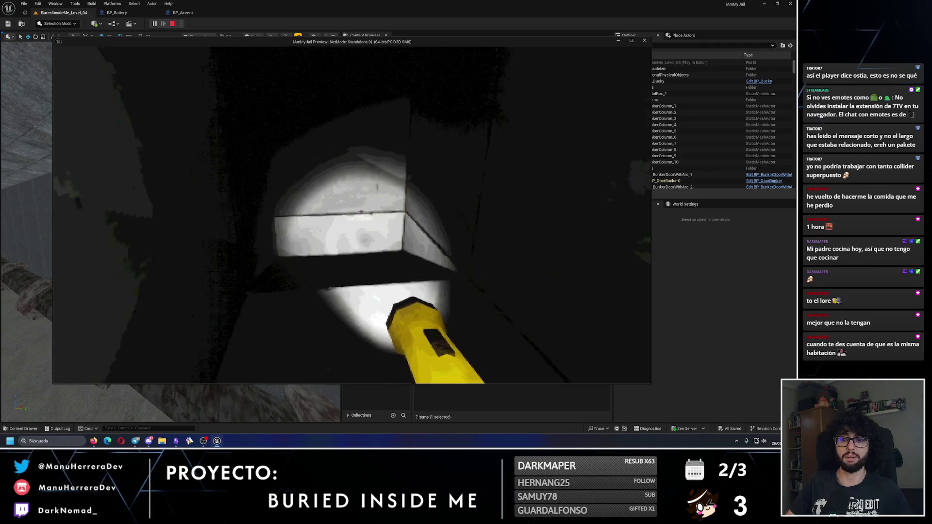
pyautogui.press('w')
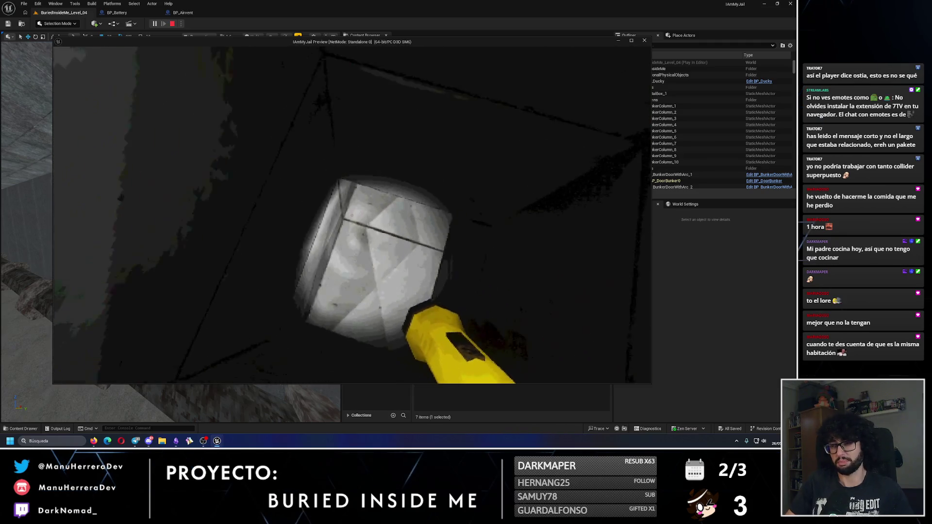
pyautogui.press('w')
pyautogui.press('shift')
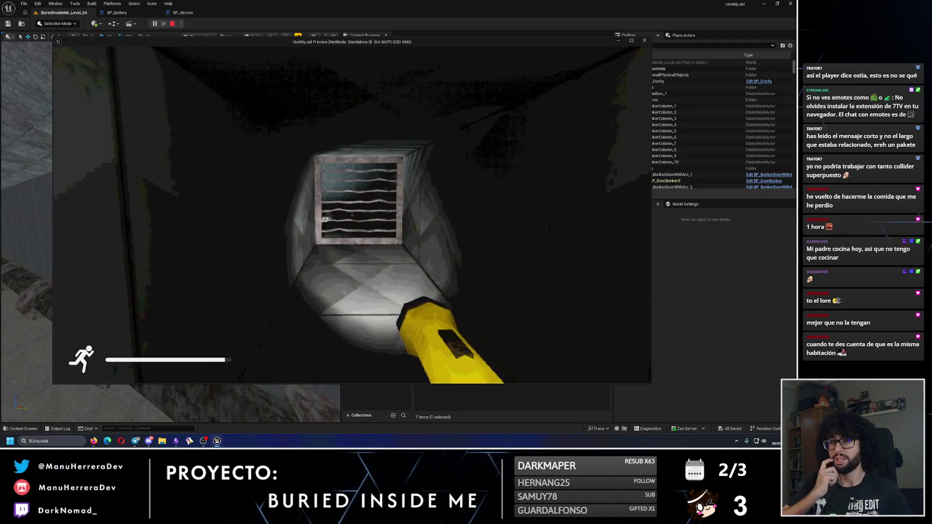
pyautogui.press('w')
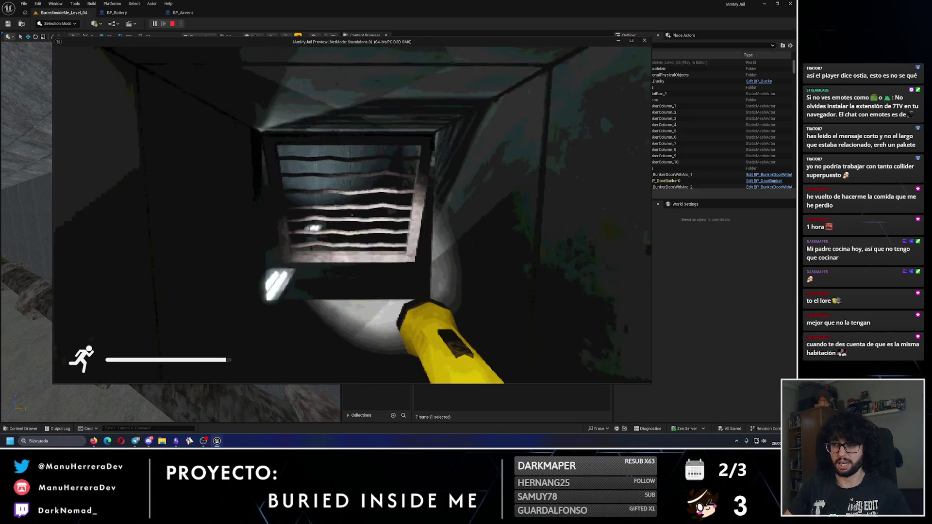
pyautogui.press('Escape')
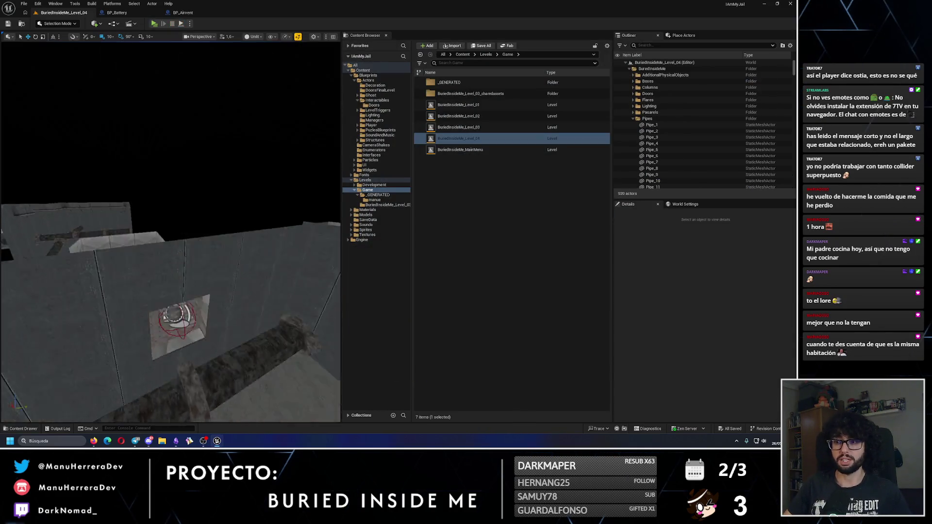
pyautogui.moveTo(270, 381); pyautogui.dragTo(337, 336)
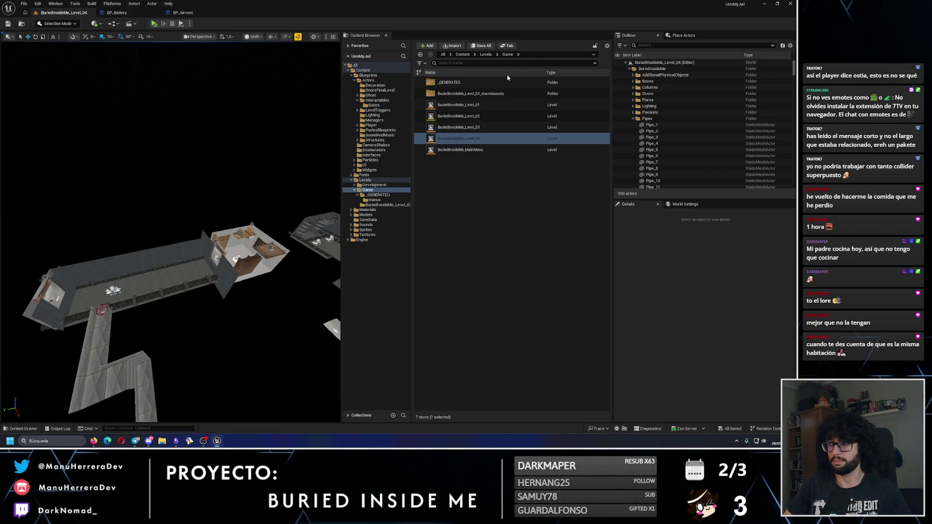
# - Reopen BuriedInsideMe_Level_01, switch the viewport to Lit, and run a quick play-test
pyautogui.doubleClick(461, 105)
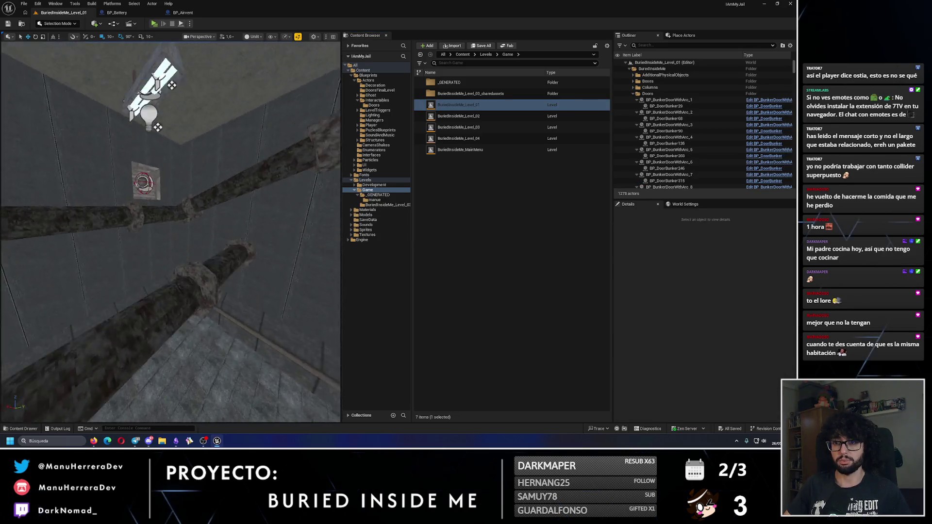
pyautogui.hotkey('alt', '4')
pyautogui.moveTo(170, 233); pyautogui.dragTo(156, 291)
pyautogui.moveTo(155, 101)
pyautogui.mouseDown()
pyautogui.moveTo(148, 95)
pyautogui.moveTo(156, 101)
pyautogui.mouseUp()
pyautogui.hotkey('alt', 'p')
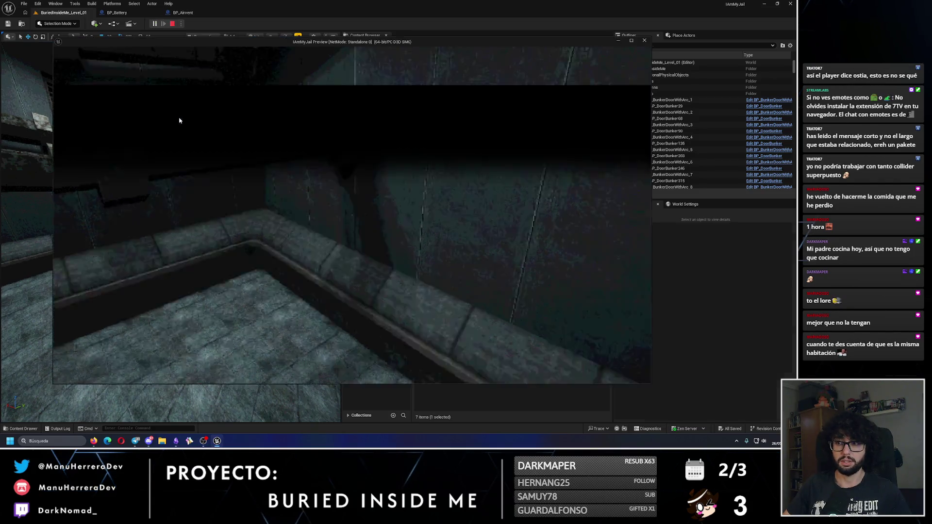
pyautogui.press('Escape')
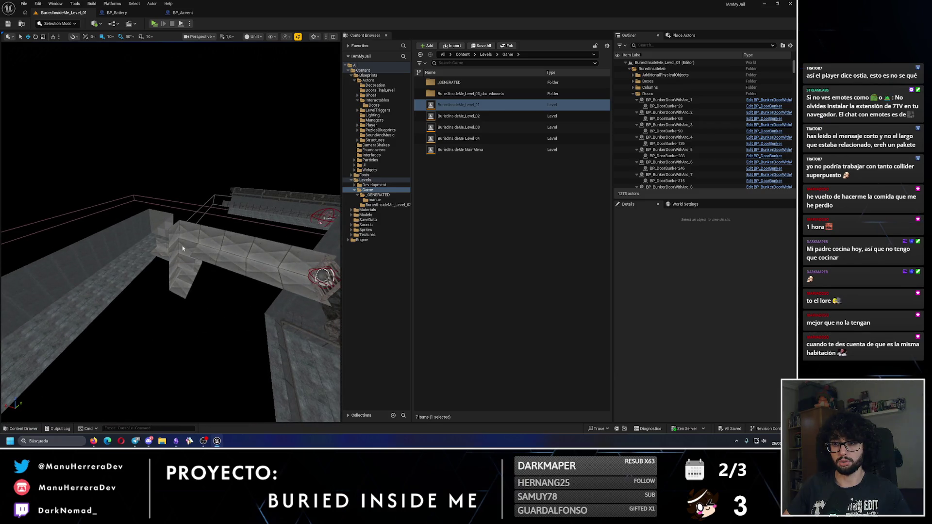
# - Rotate CubeGridToolOutput2 by 180 degrees and slide it along Y toward the vent
pyautogui.click(183, 248)
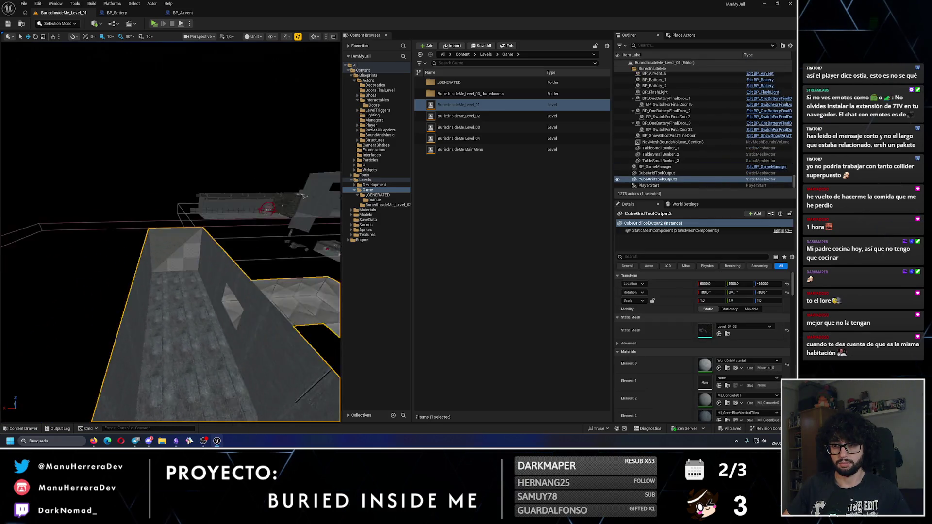
pyautogui.scroll(-5, 170, 233)
pyautogui.moveTo(194, 228); pyautogui.dragTo(223, 228)
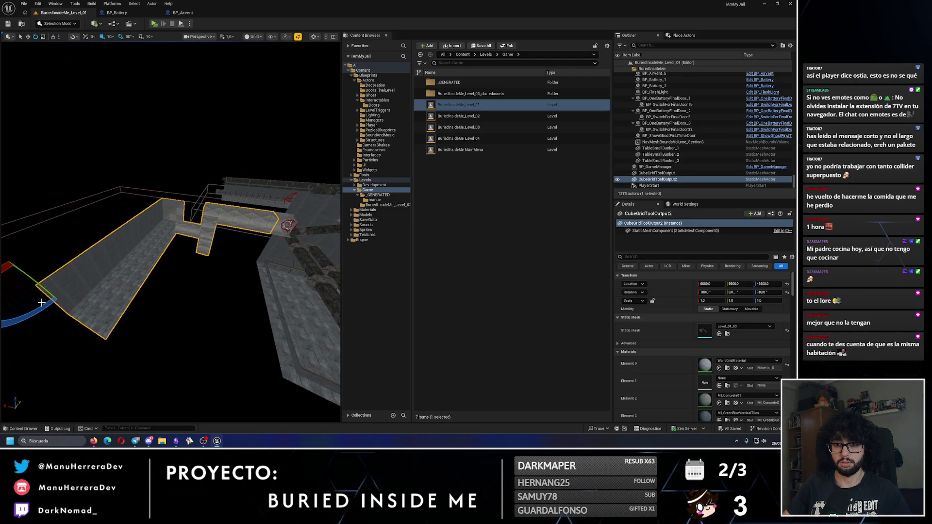
pyautogui.scroll(-3, 104, 208)
pyautogui.moveTo(86, 231); pyautogui.dragTo(120, 197)
pyautogui.moveTo(99, 247); pyautogui.dragTo(281, 212)
# - Raise the corridor mesh slightly to meet the vent, deselect it, and save the level
pyautogui.moveTo(279, 270); pyautogui.dragTo(279, 270)
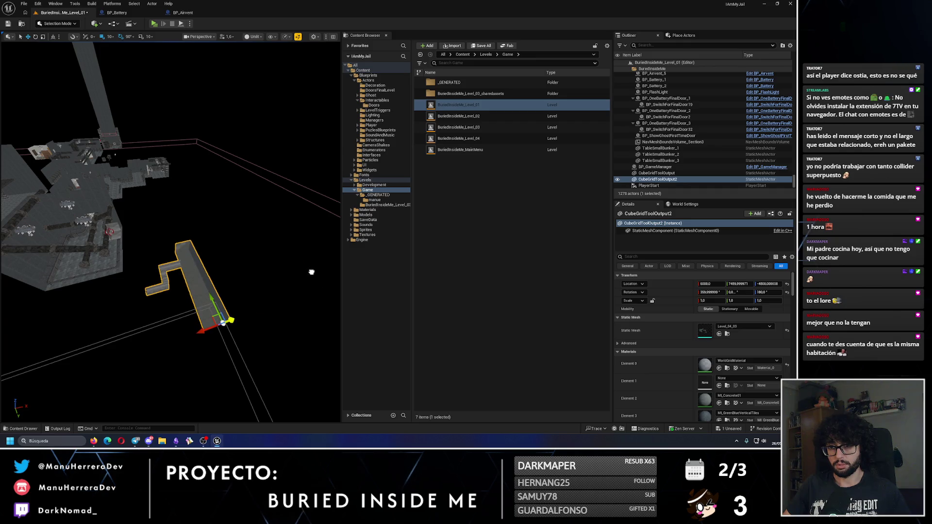
pyautogui.moveTo(160, 261); pyautogui.dragTo(160, 261)
pyautogui.hotkey('ctrl', 'z')
pyautogui.moveTo(250, 221); pyautogui.dragTo(250, 221)
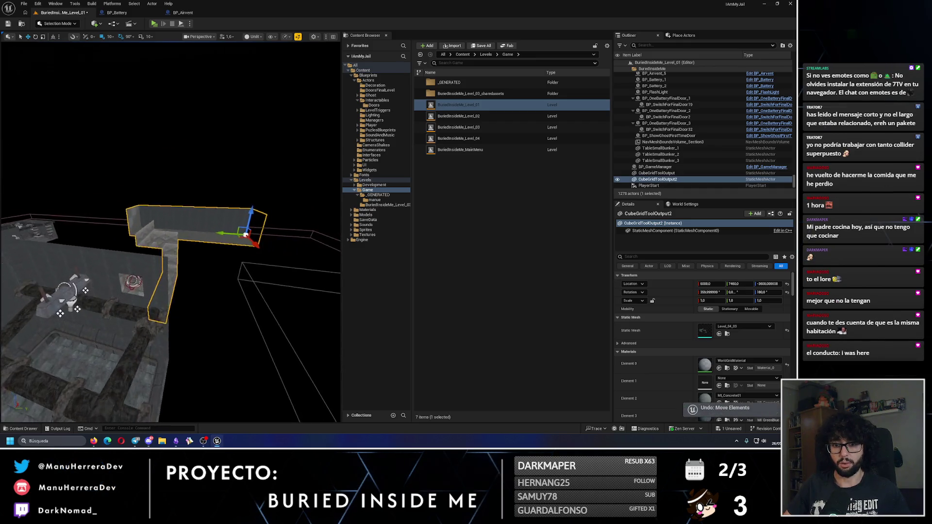
pyautogui.moveTo(170, 232); pyautogui.dragTo(170, 232)
pyautogui.moveTo(267, 186); pyautogui.dragTo(266, 174)
pyautogui.moveTo(294, 144); pyautogui.dragTo(294, 145)
pyautogui.click(194, 179)
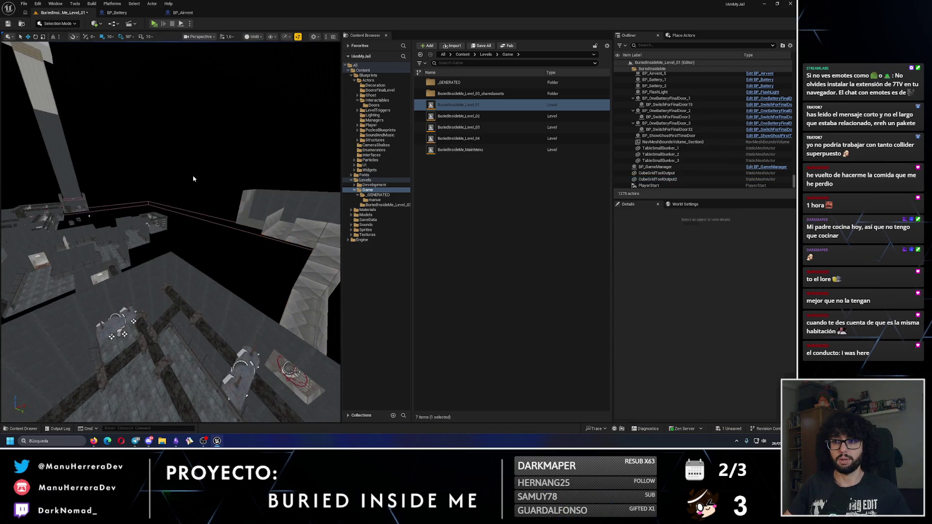
pyautogui.click(12, 22)
# - Fly the view down to the pipe wall and vent
pyautogui.moveTo(154, 226)
pyautogui.mouseDown()
pyautogui.moveTo(167, 187)
pyautogui.moveTo(142, 38)
pyautogui.mouseUp()
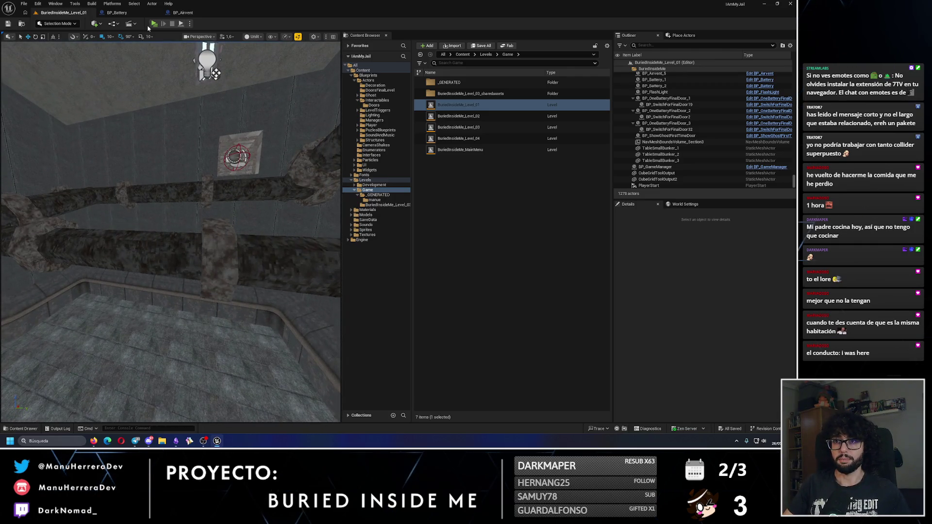
pyautogui.hotkey('alt', 'p')
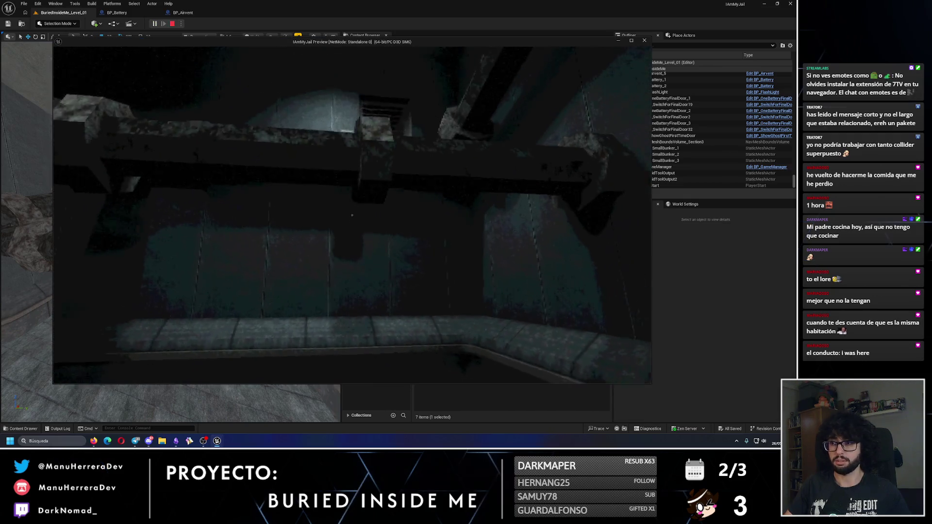
pyautogui.moveTo(352, 216)
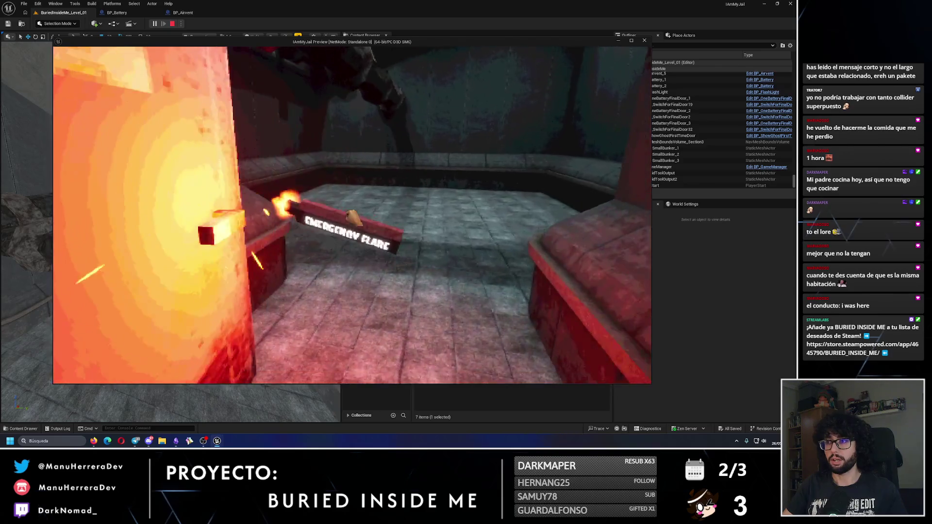
pyautogui.hotkey('shift', 'w')
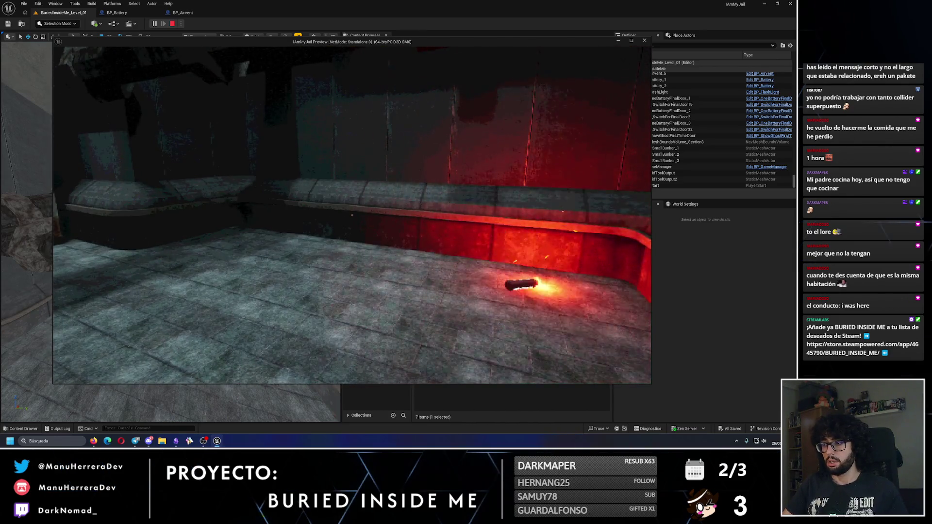
pyautogui.click(50, 326)
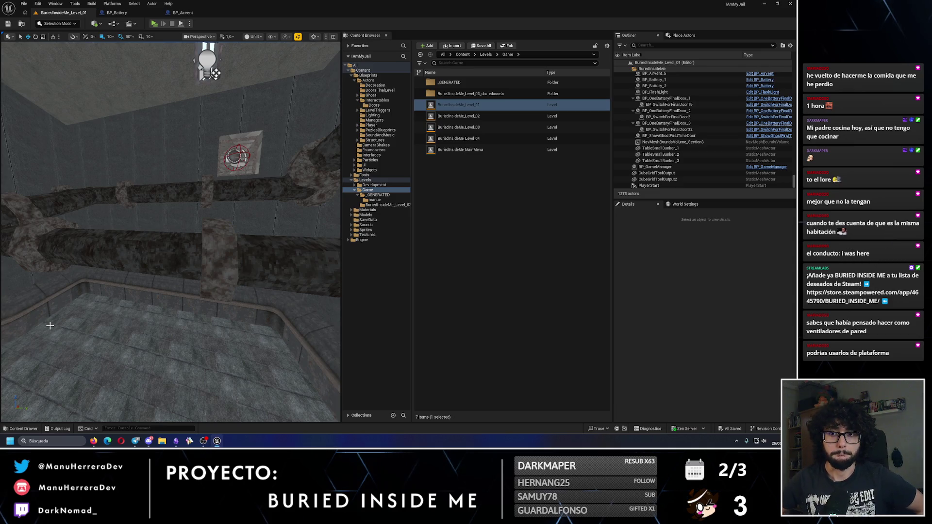
pyautogui.moveTo(50, 326)
pyautogui.mouseDown()
pyautogui.moveTo(155, 219)
pyautogui.moveTo(154, 307)
pyautogui.mouseUp()
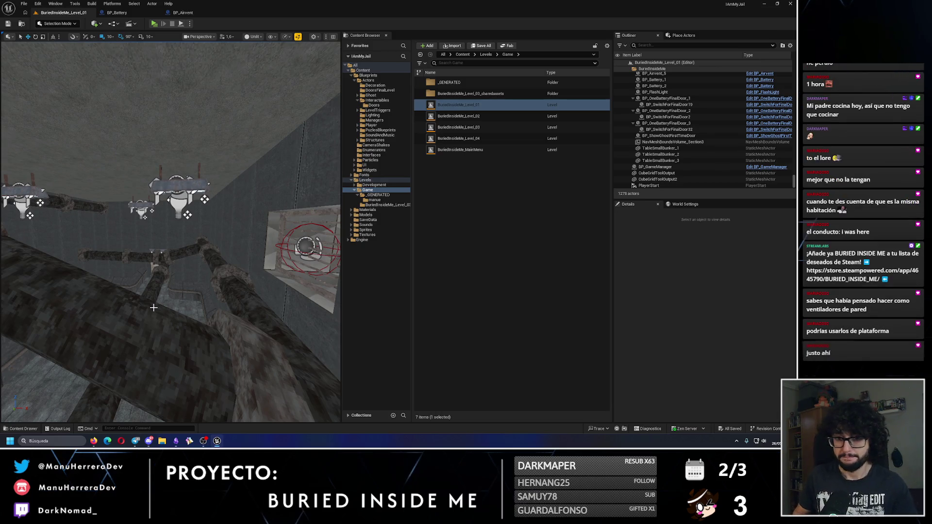
pyautogui.moveTo(154, 308)
pyautogui.mouseDown()
pyautogui.moveTo(165, 284)
pyautogui.moveTo(152, 187)
pyautogui.mouseUp()
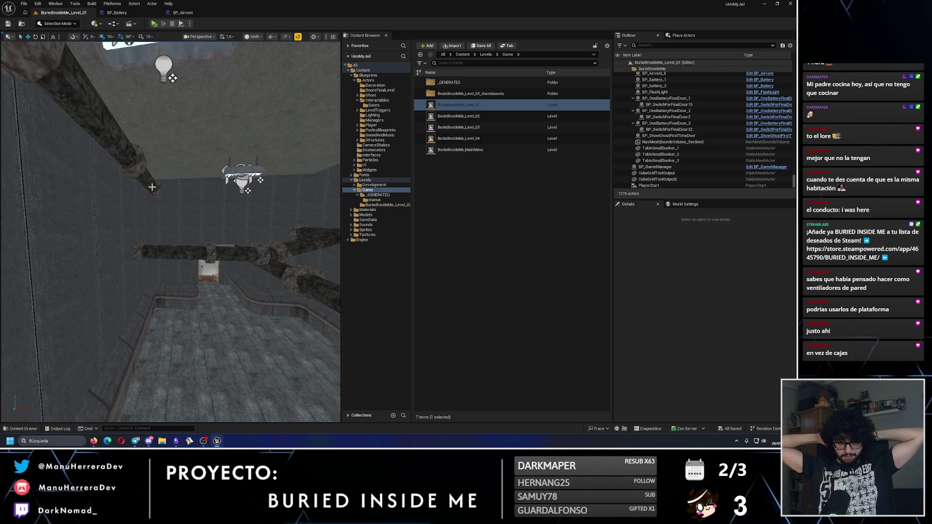
pyautogui.moveTo(206, 195); pyautogui.dragTo(205, 204)
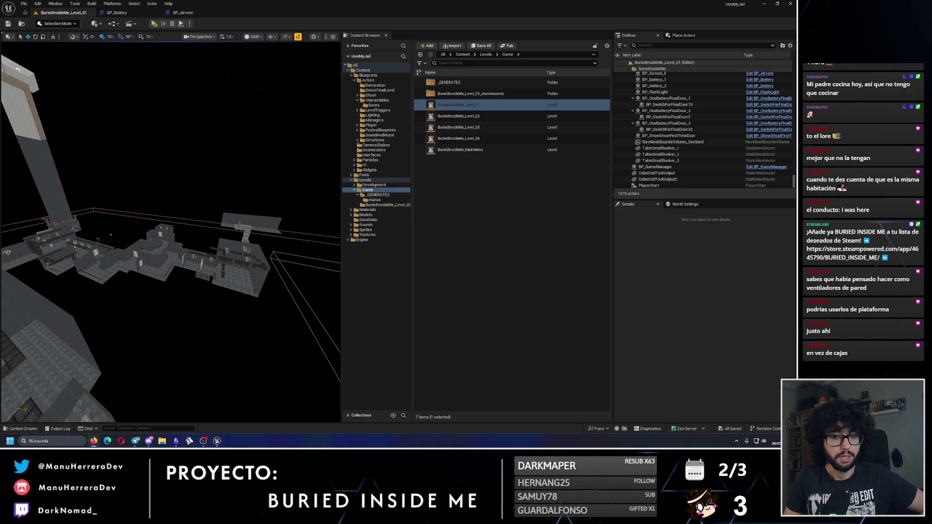
pyautogui.moveTo(208, 259); pyautogui.dragTo(175, 219)
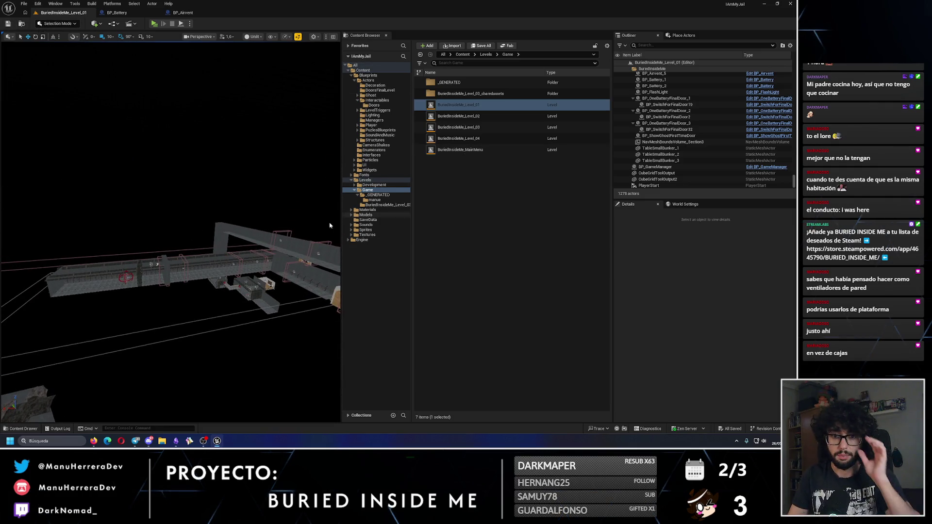
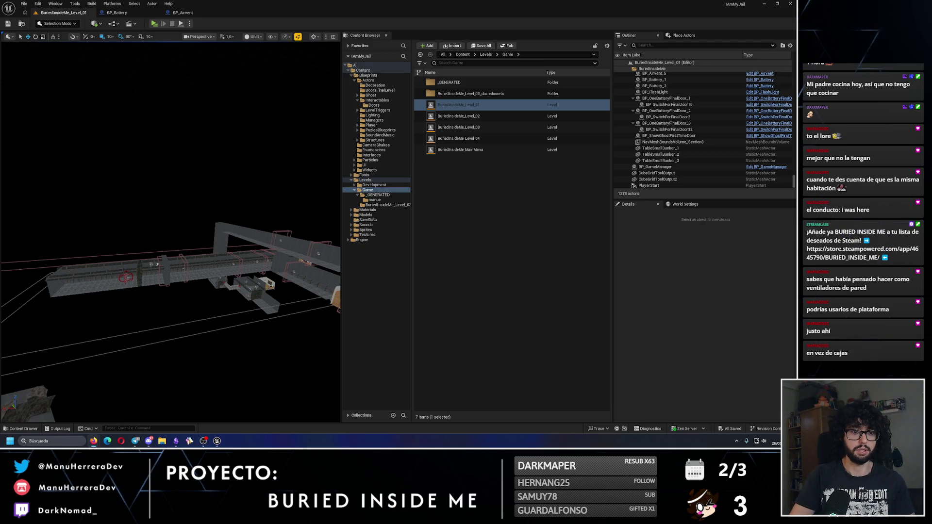
# - Review the ChatGPT answer, look over the Game levels folder, and launch a Standalone playtest of Level_01
pyautogui.hotkey('alt', 'Tab')
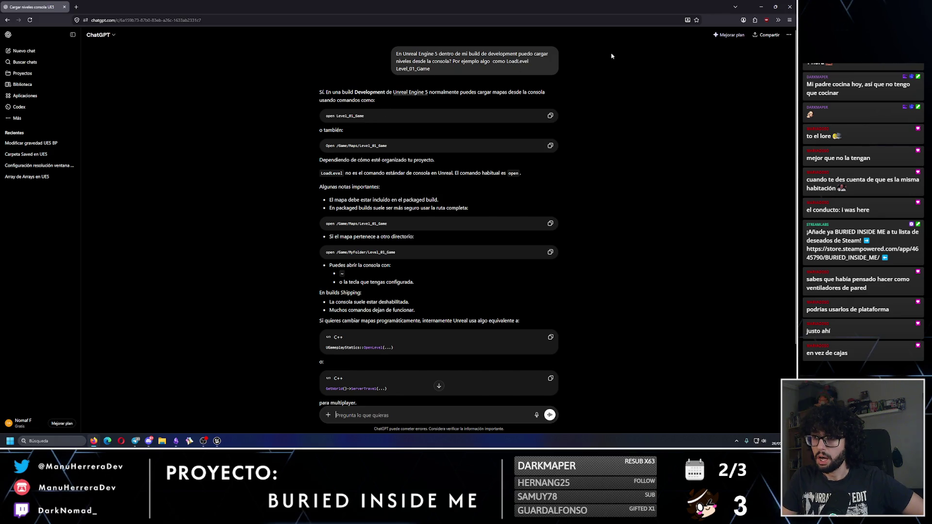
pyautogui.click(765, 4)
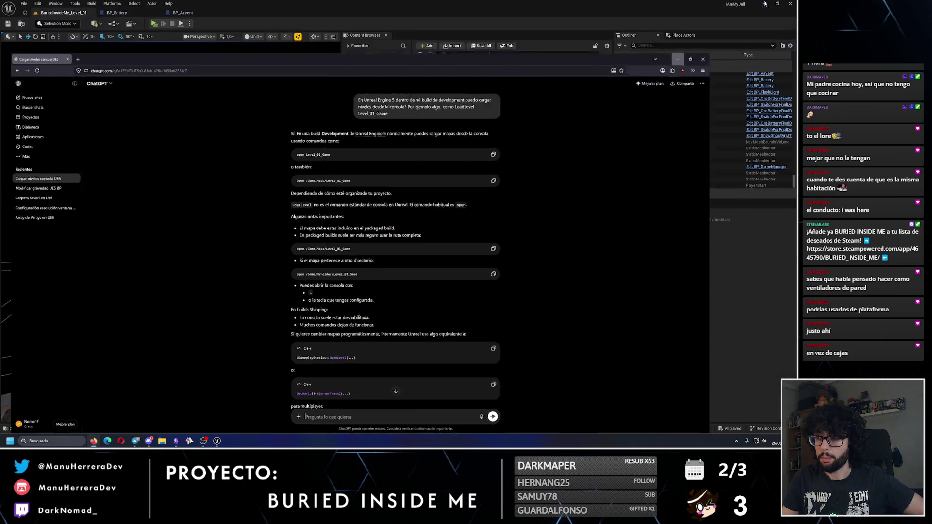
pyautogui.click(488, 127)
pyautogui.press('F2')
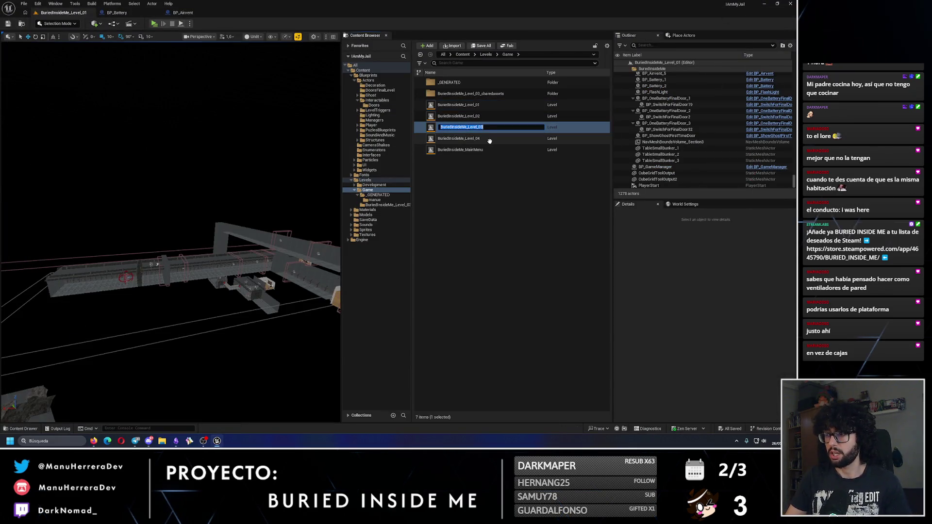
pyautogui.click(510, 243)
pyautogui.moveTo(194, 242); pyautogui.dragTo(161, 209)
pyautogui.click(154, 23)
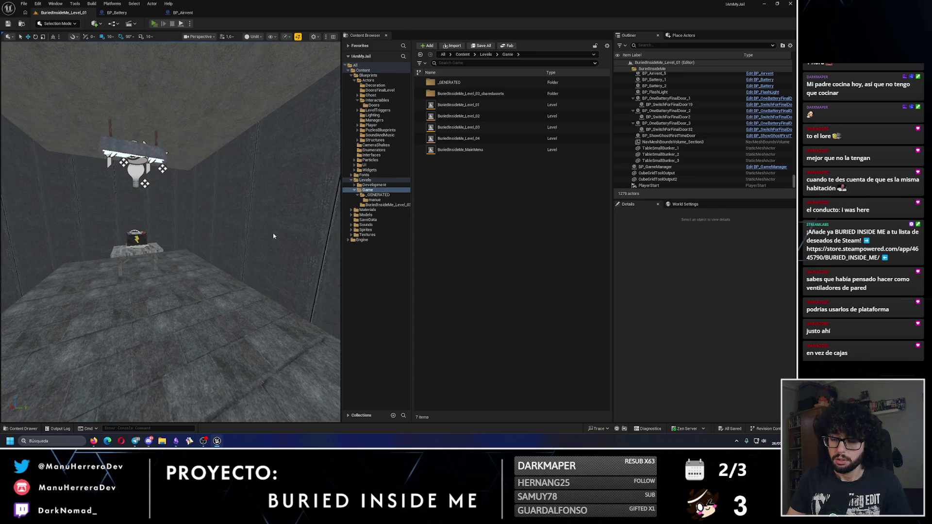
# - Load BuriedInsideMe_Level_03 from the in-game console with the command 'open BuriedInsideMe_Level_03'
pyautogui.press('`')
pyautogui.hotkey('ctrl', 'v')
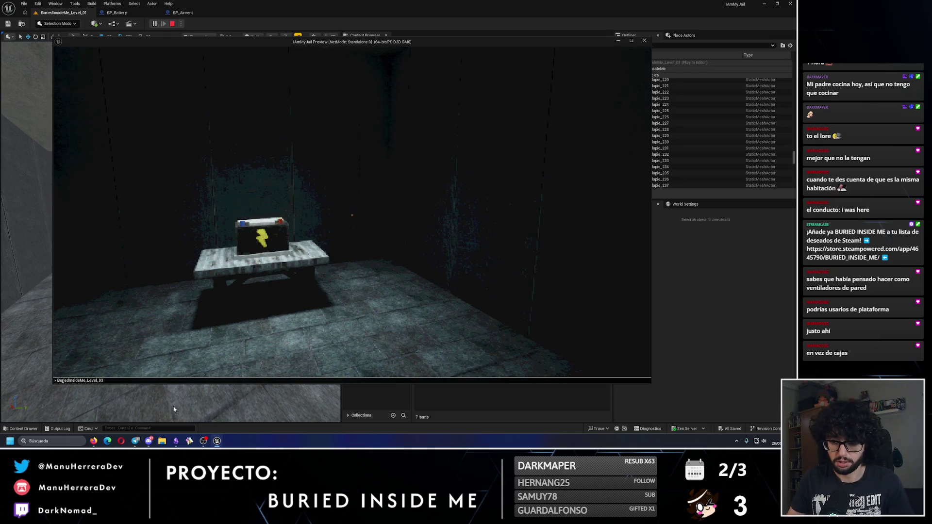
pyautogui.moveTo(94, 441)
pyautogui.click(136, 418)
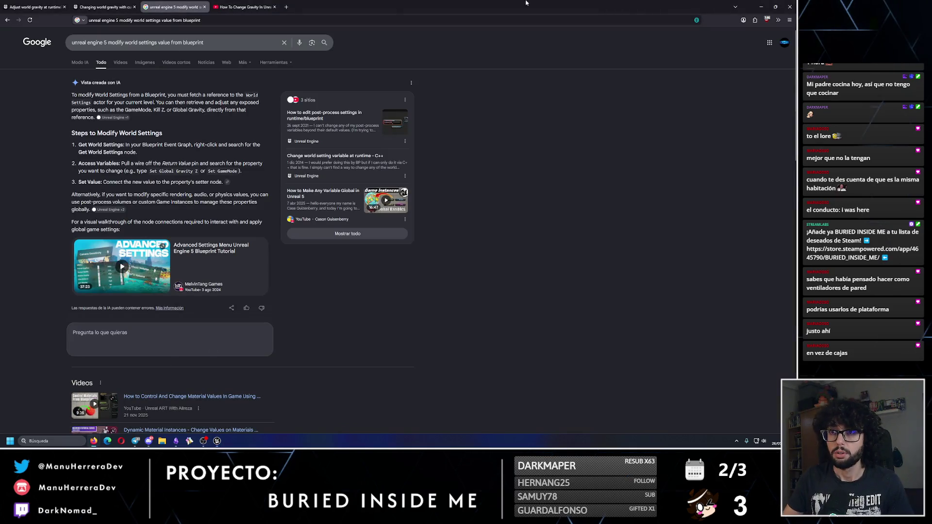
pyautogui.click(96, 442)
pyautogui.click(92, 410)
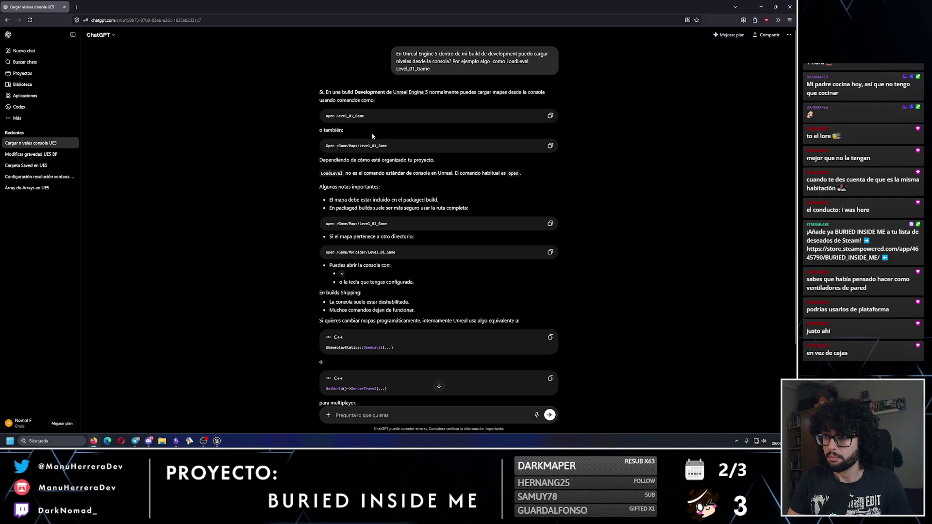
pyautogui.hotkey('alt', 'Tab')
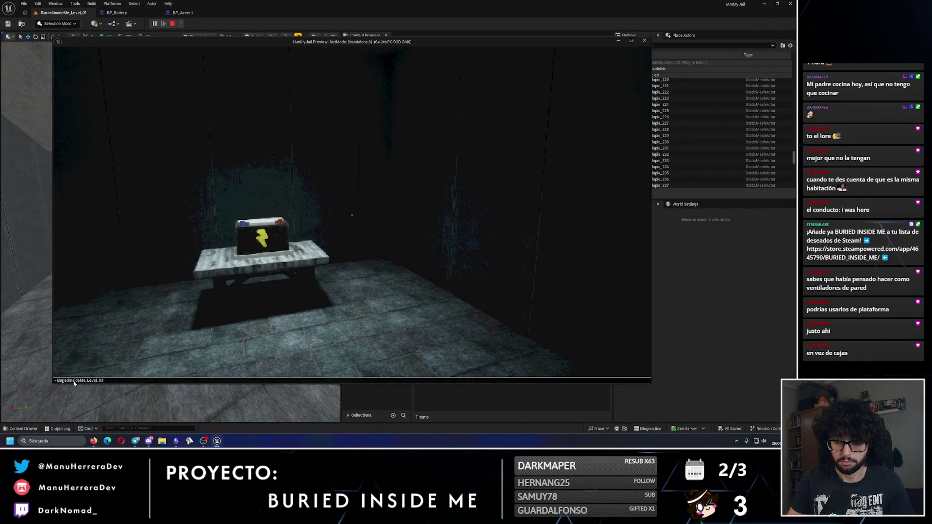
pyautogui.write('open')
pyautogui.press('Return')
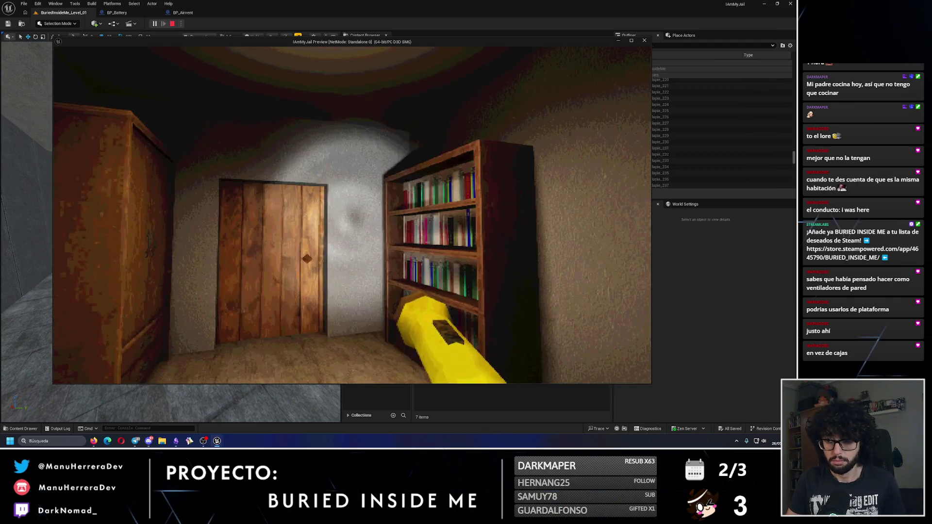
# - Walk and sprint from the bedroom down the corridor to the lit door, then end the playtest
pyautogui.press('w')
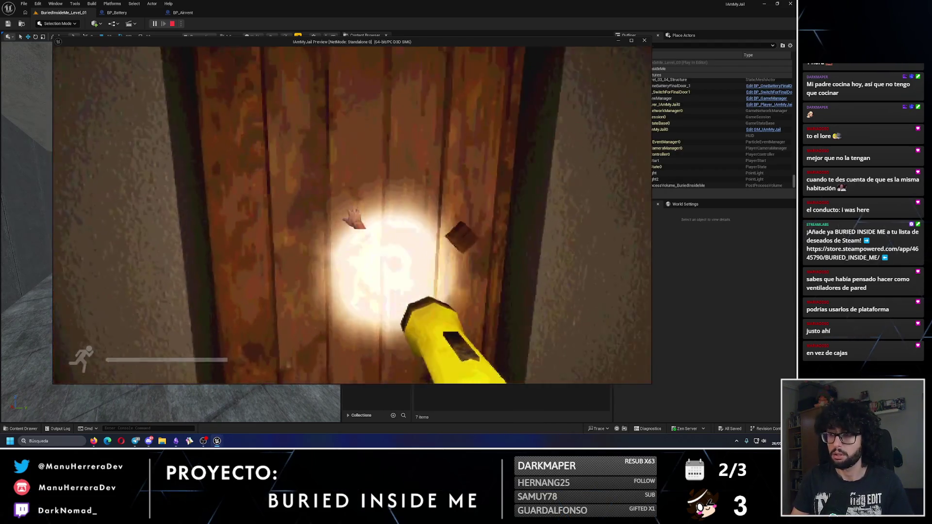
pyautogui.press('e')
pyautogui.hotkey('shift', 'w')
pyautogui.hotkey('shift', 'w')
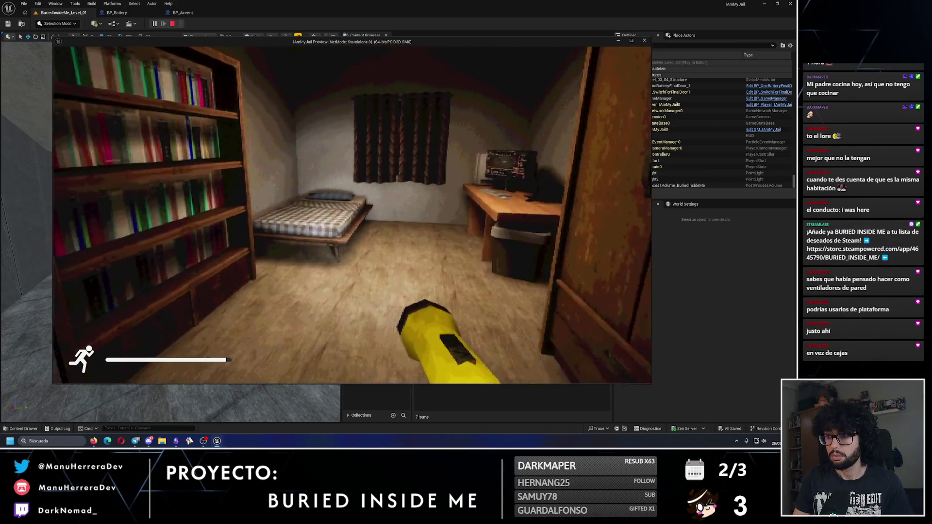
pyautogui.hotkey('shift', 'w')
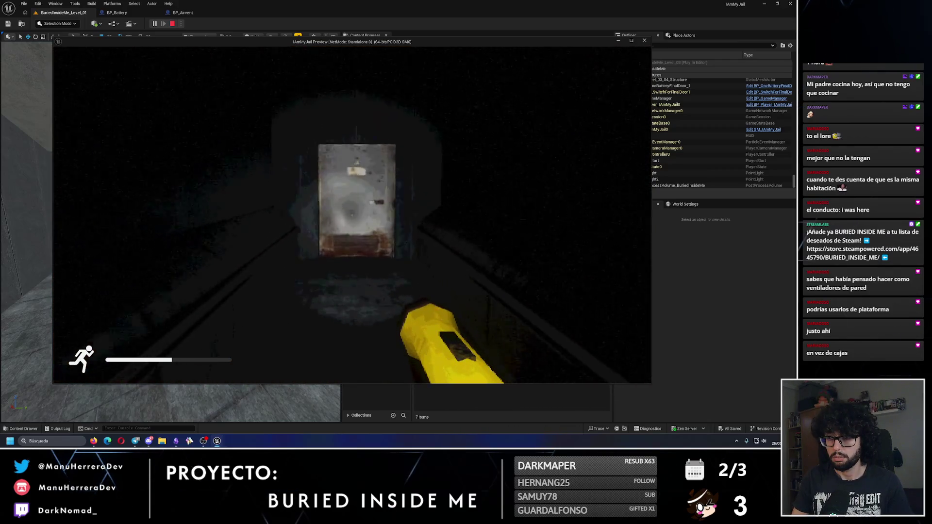
pyautogui.hotkey('shift', 'w')
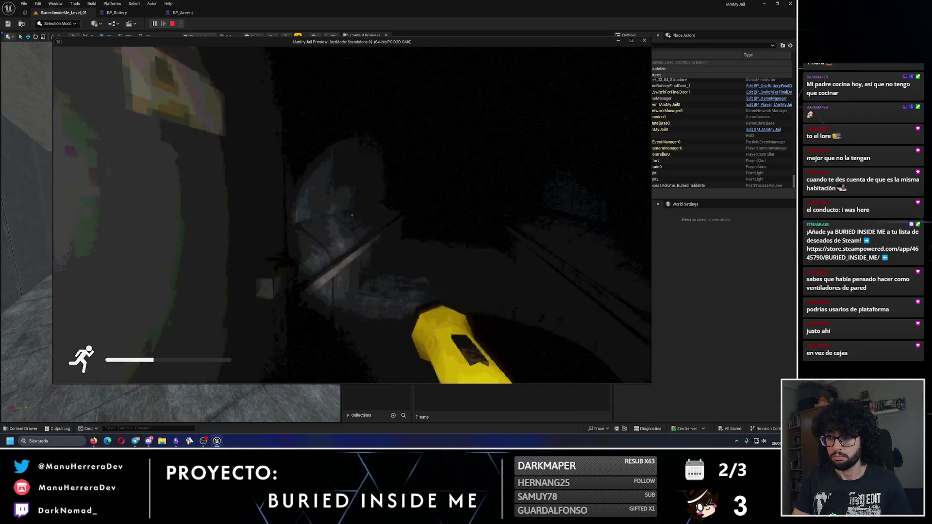
pyautogui.hotkey('shift', 'w')
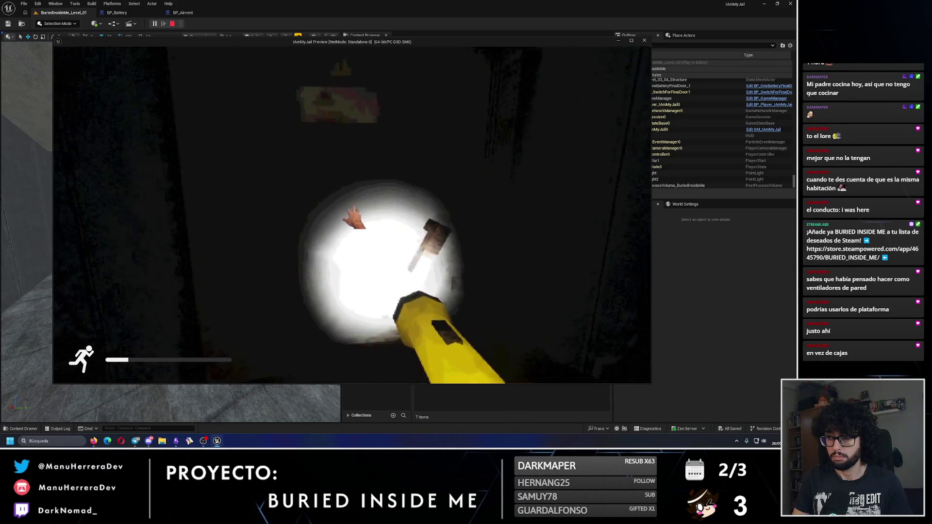
pyautogui.press('Escape')
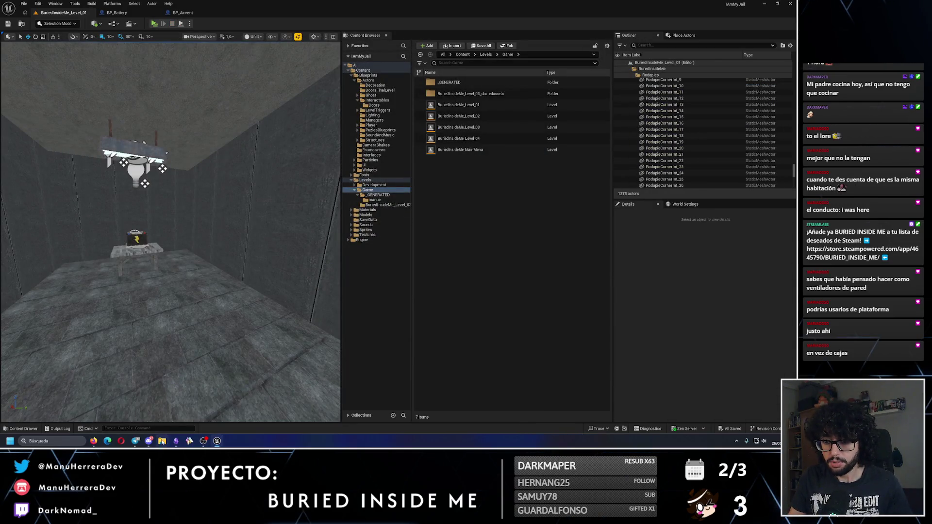
# - Open the Downloads > BuriedInsideMe_Playtest_v03_Build folder in File Explorer
pyautogui.press('super+e')
pyautogui.click(167, 202)
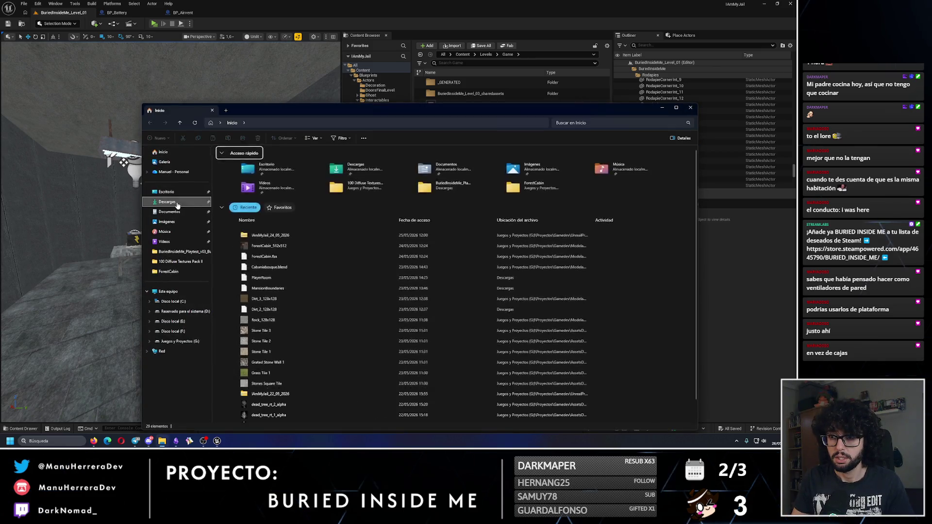
pyautogui.click(276, 169)
pyautogui.doubleClick(276, 169)
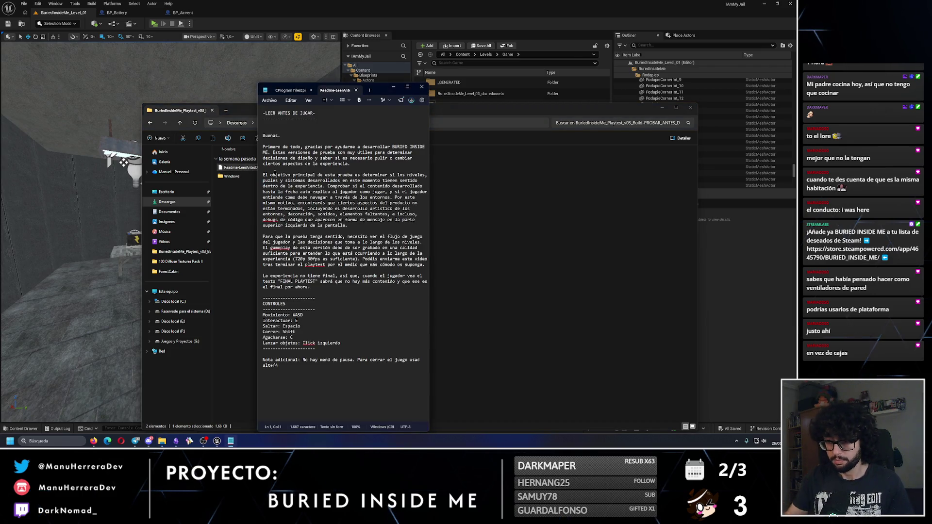
# - Type a '------ CARGAR NIVELES' heading with a '----------' line below, and begin an open command
pyautogui.write('------ CARGAR N')
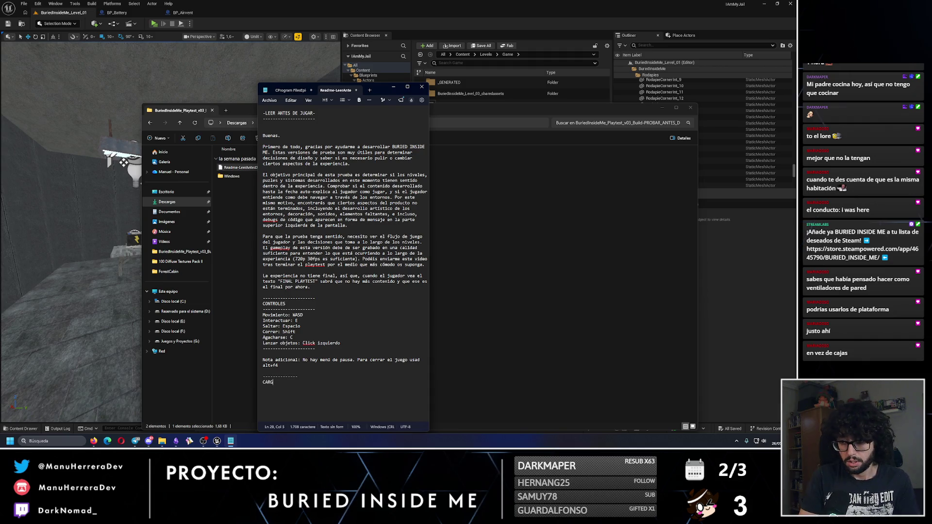
pyautogui.write('IVELES')
pyautogui.press('Return')
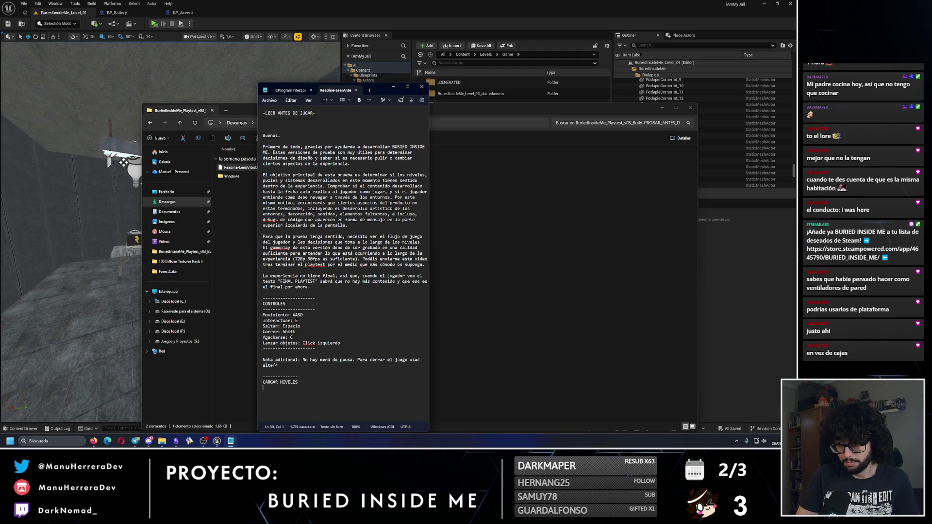
pyautogui.write('------------')
pyautogui.press('Return')
pyautogui.write('opemn')
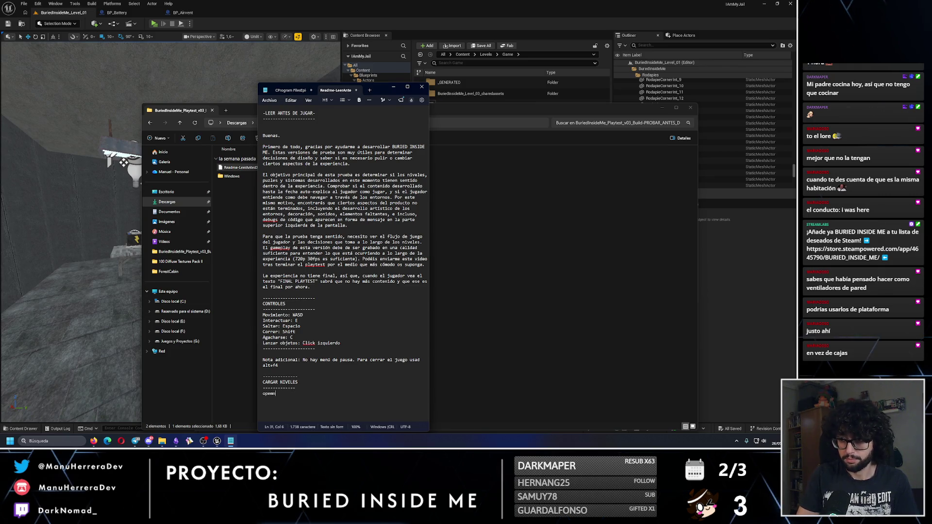
pyautogui.moveTo(477, 114); pyautogui.dragTo(413, 170)
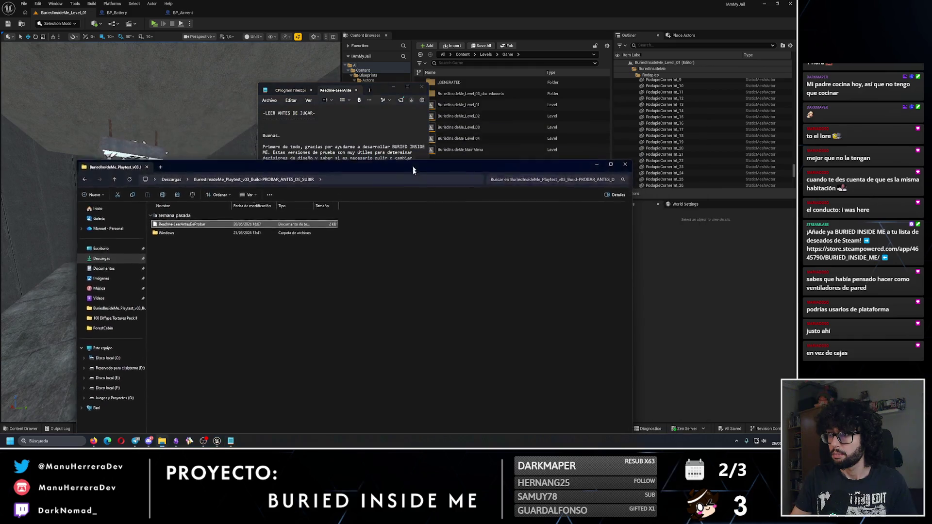
# - Copy the BuriedInsideMe_Level_01 asset name from the Content Browser and paste it after 'open'
pyautogui.click(597, 164)
pyautogui.click(487, 105)
pyautogui.click(486, 105)
pyautogui.click(466, 105)
pyautogui.hotkey('alt', 'Tab')
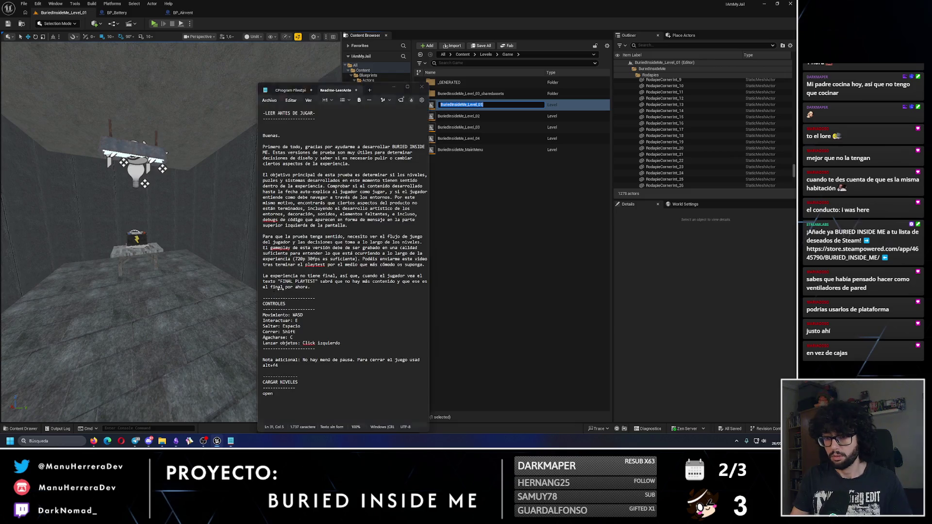
pyautogui.write('BuriedInsideMe_Level_01')
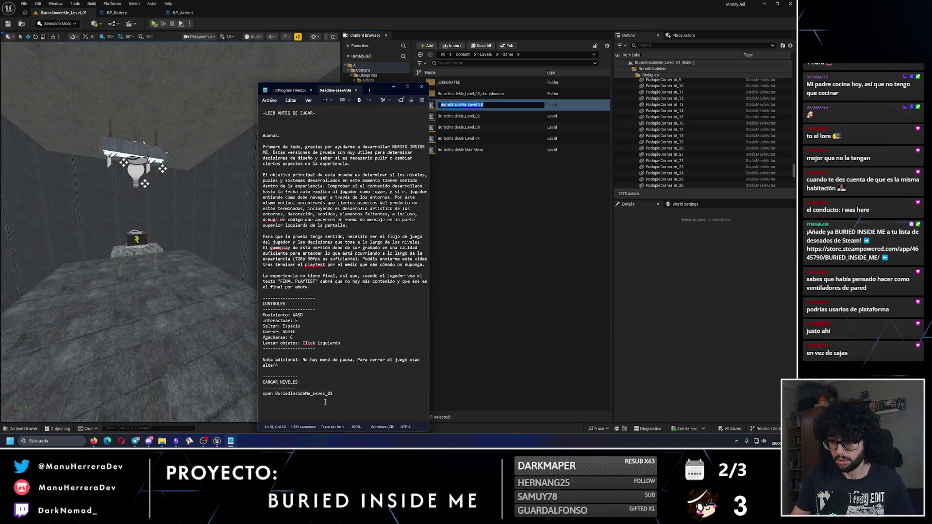
# - Duplicate the open command line for the other levels, changing the level numbers
pyautogui.moveTo(340, 393); pyautogui.dragTo(263, 395)
pyautogui.hotkey('ctrl', 'c')
pyautogui.press('End')
pyautogui.press('Return')
pyautogui.hotkey('ctrl', 'v')
pyautogui.press('Return')
pyautogui.hotkey('ctrl', 'v')
pyautogui.press('BackSpace')
pyautogui.write('3')
pyautogui.press('Return')
pyautogui.hotkey('ctrl', 'v')
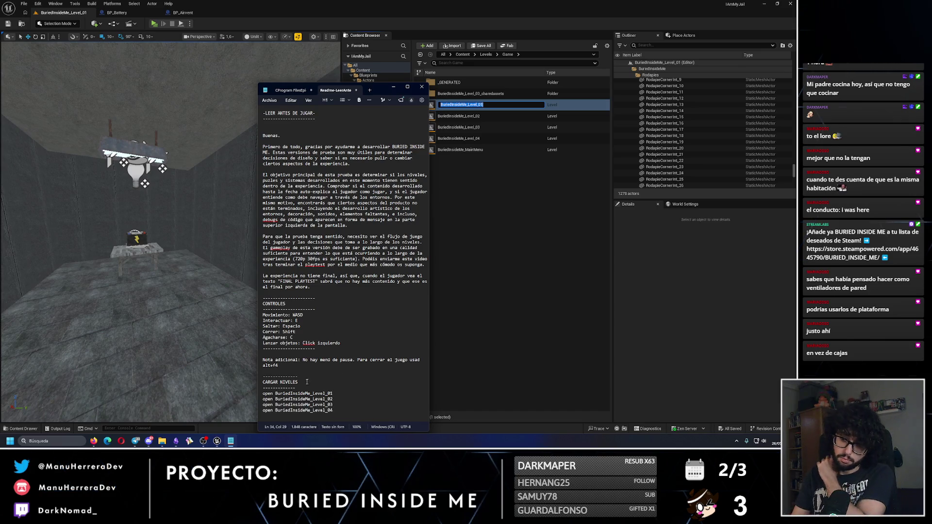
pyautogui.press('super')
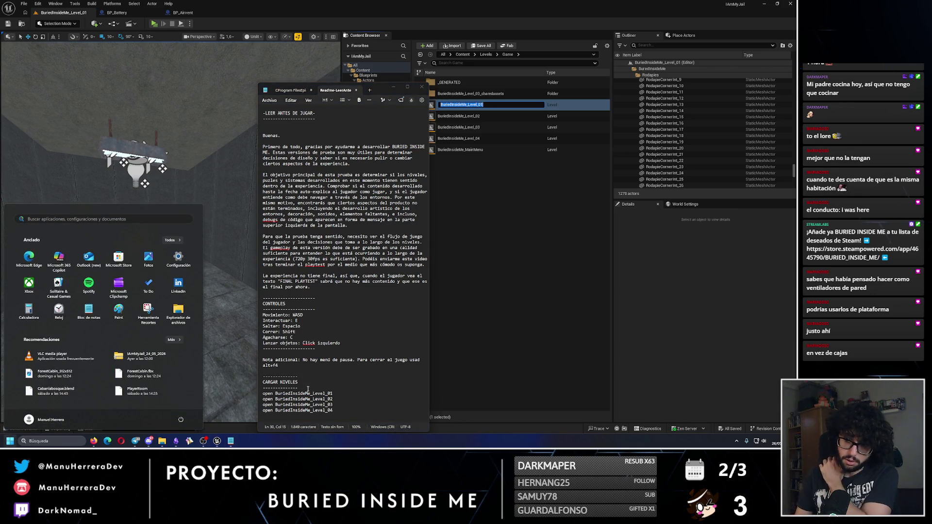
pyautogui.press('super')
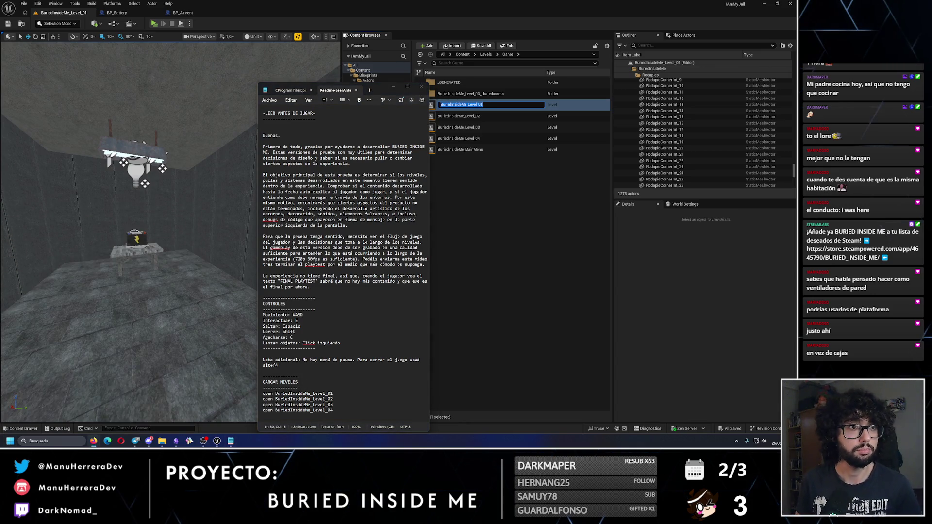
# - Add a note above the commands saying they load 'los diferentes niveles del juego'
pyautogui.click(326, 387)
pyautogui.press('Return')
pyautogui.write('Añadir texto de que')
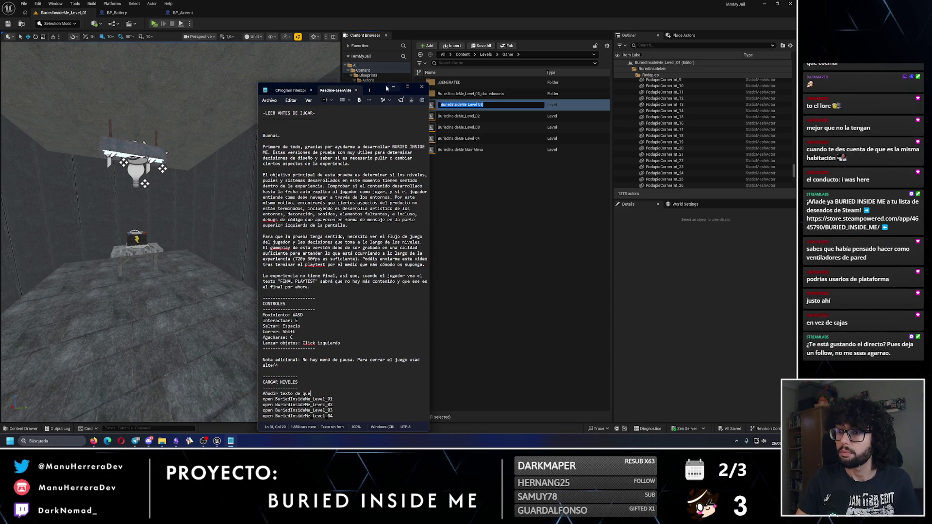
pyautogui.moveTo(380, 89); pyautogui.dragTo(370, 40)
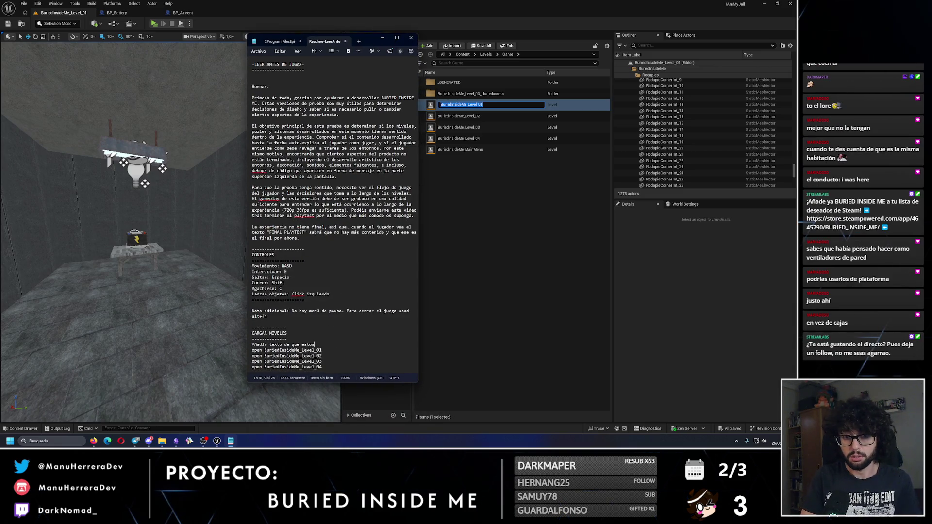
pyautogui.write('andos para ca')
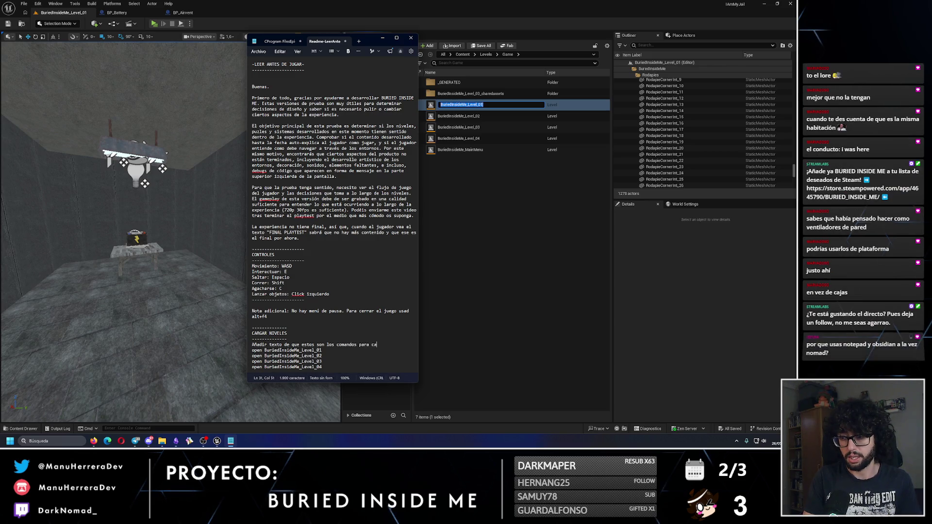
pyautogui.write('rgar los diferentes niveles del juego')
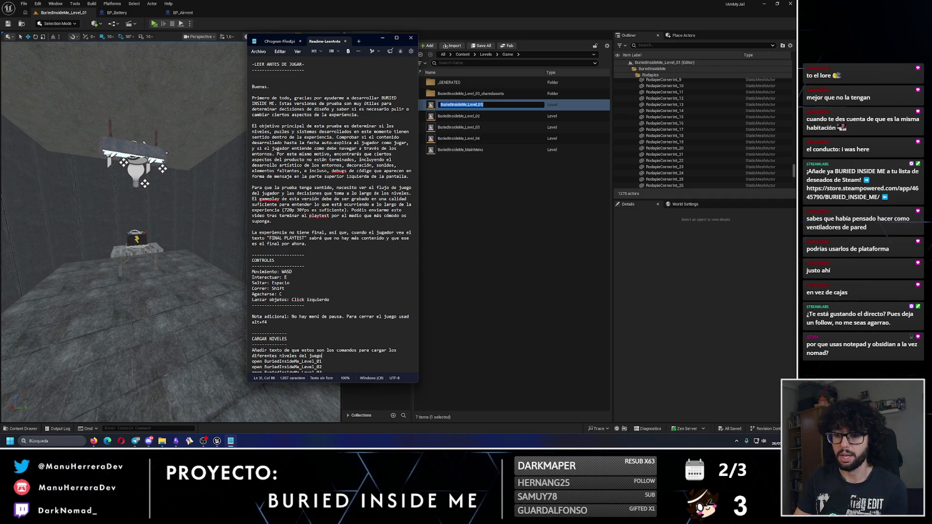
pyautogui.click(162, 441)
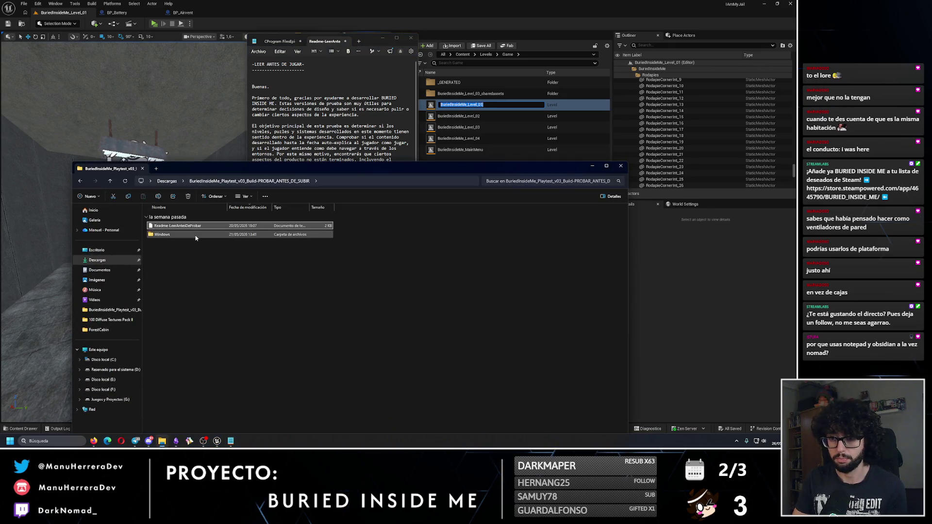
pyautogui.doubleClick(196, 235)
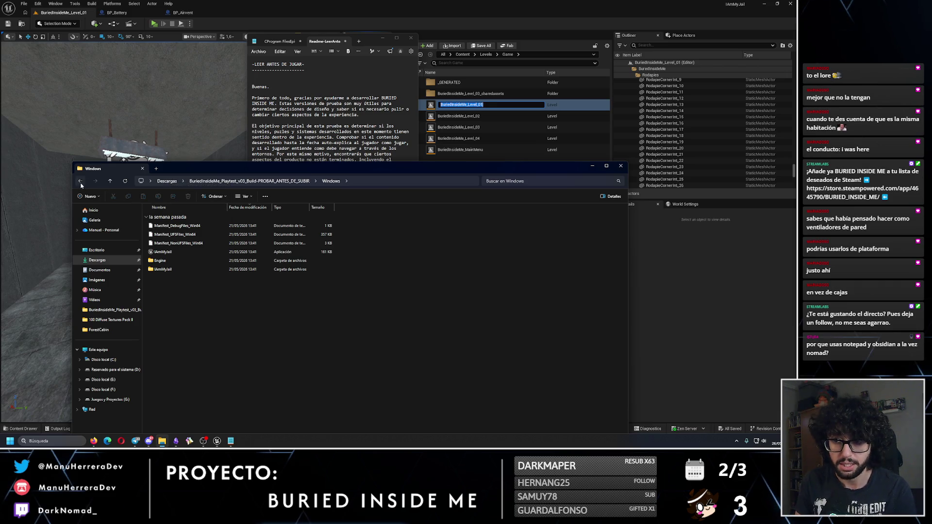
pyautogui.click(80, 184)
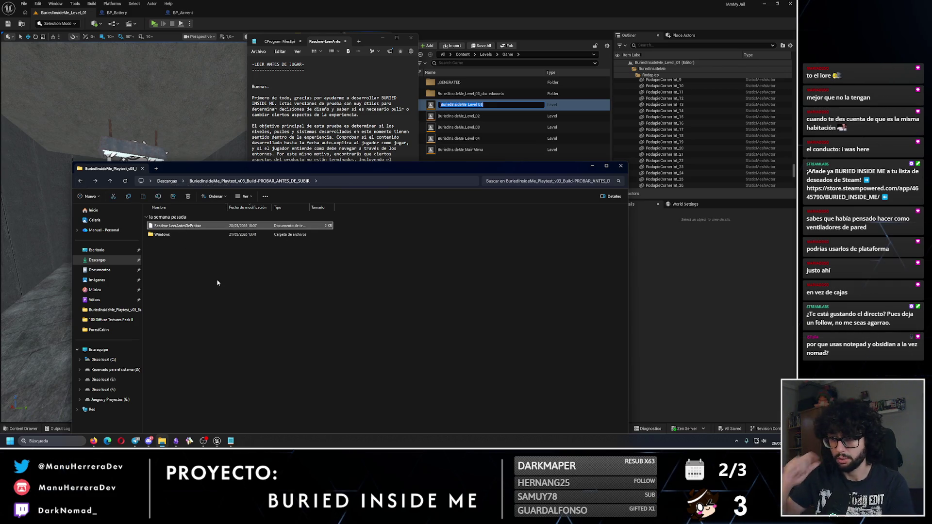
pyautogui.moveTo(342, 170); pyautogui.dragTo(321, 115)
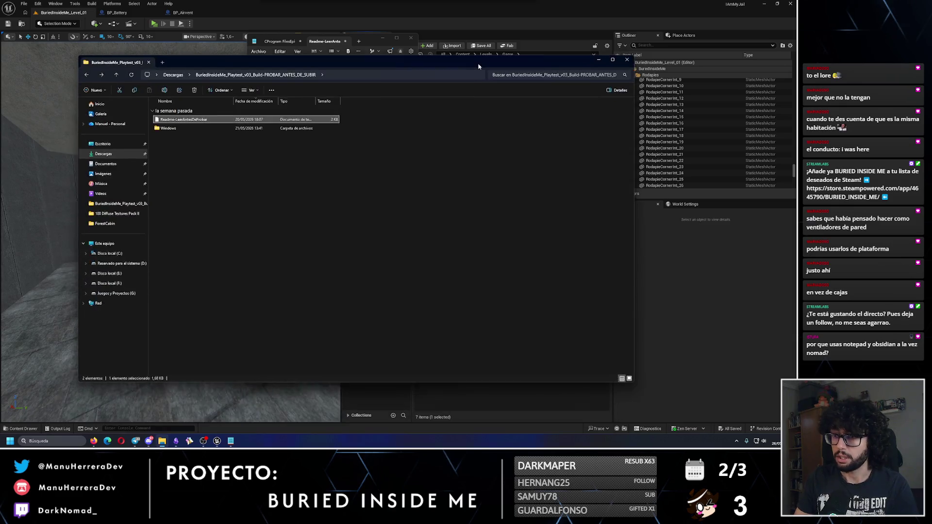
pyautogui.click(572, 110)
pyautogui.scroll(-1, 340, 302)
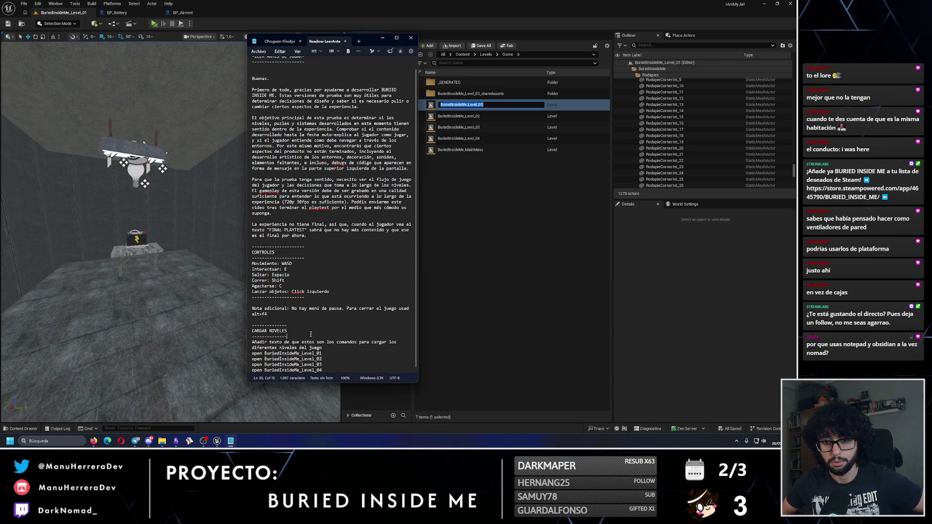
# - Add 'Especificar la tecla de consola' to the note, leaving a blank line before the open commands
pyautogui.click(333, 352)
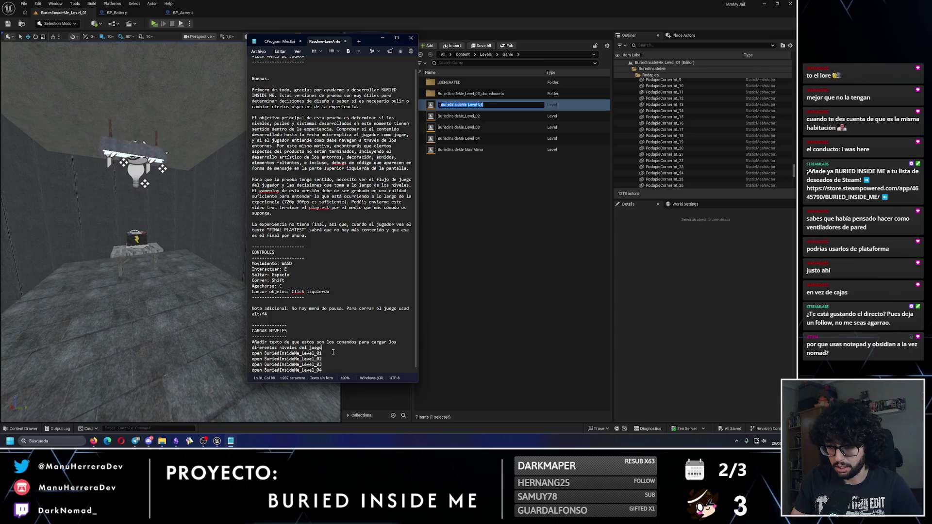
pyautogui.press('Return')
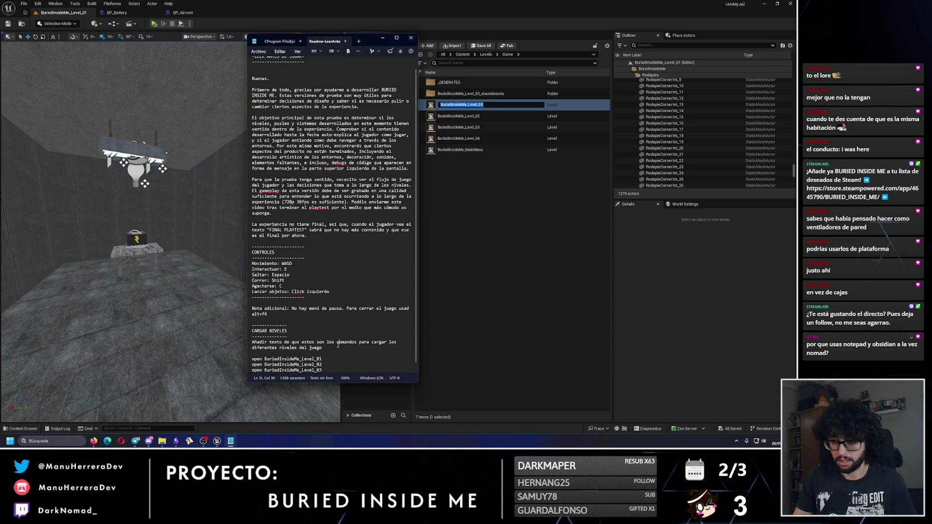
pyautogui.write('. Especificar')
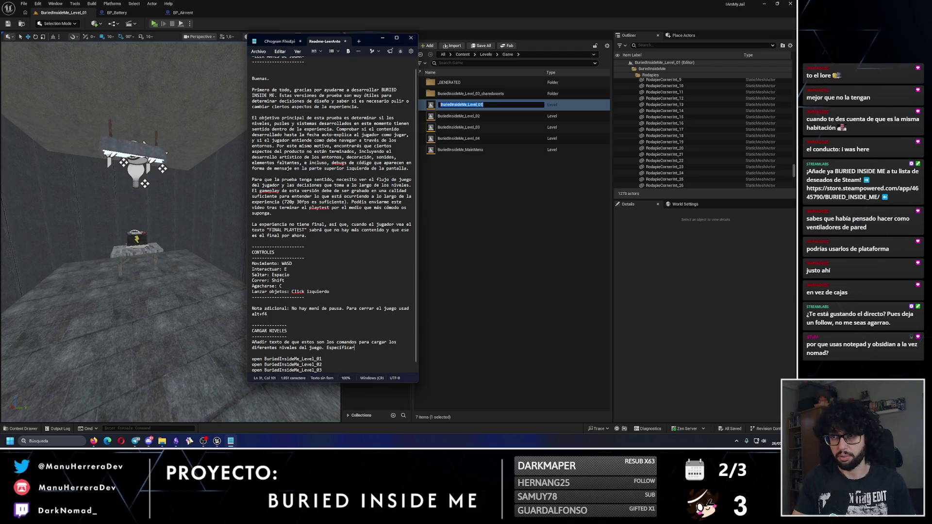
pyautogui.moveTo(419, 228); pyautogui.dragTo(481, 243)
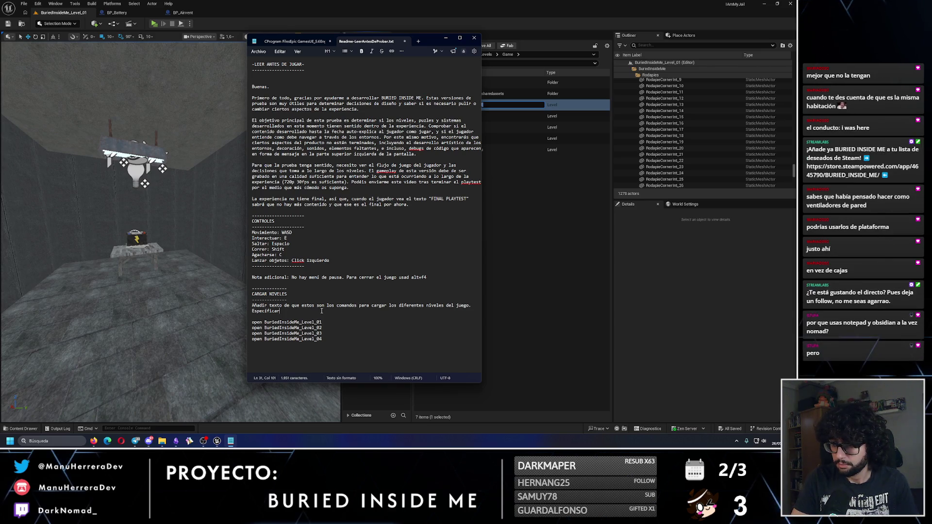
pyautogui.write(' la tecla')
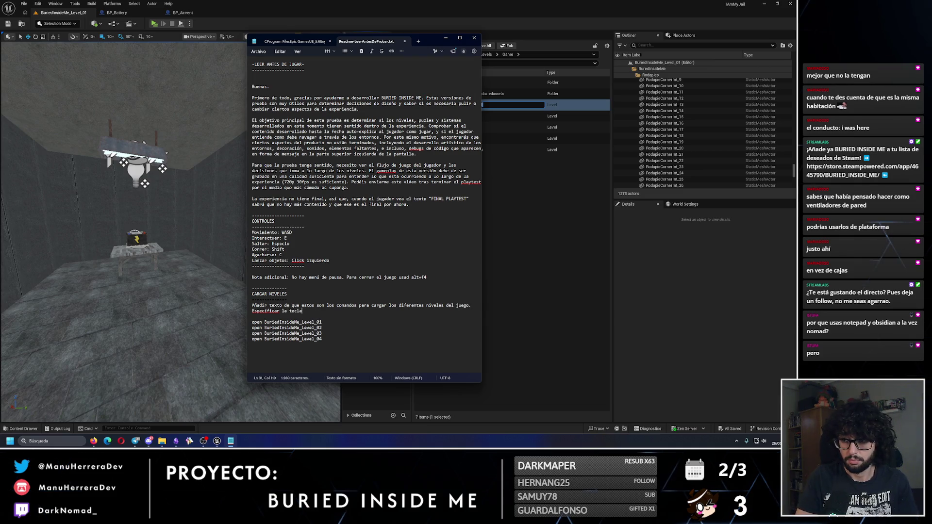
pyautogui.write('d e cons')
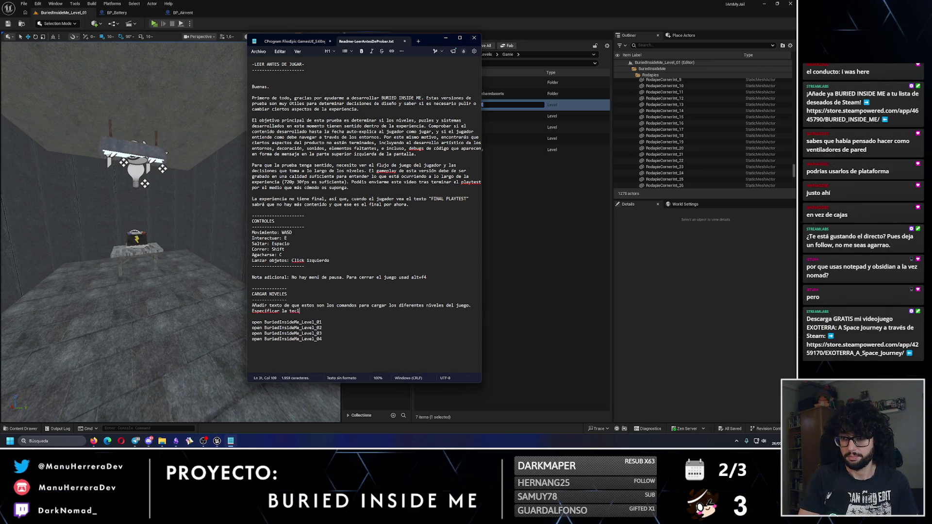
pyautogui.write('ola')
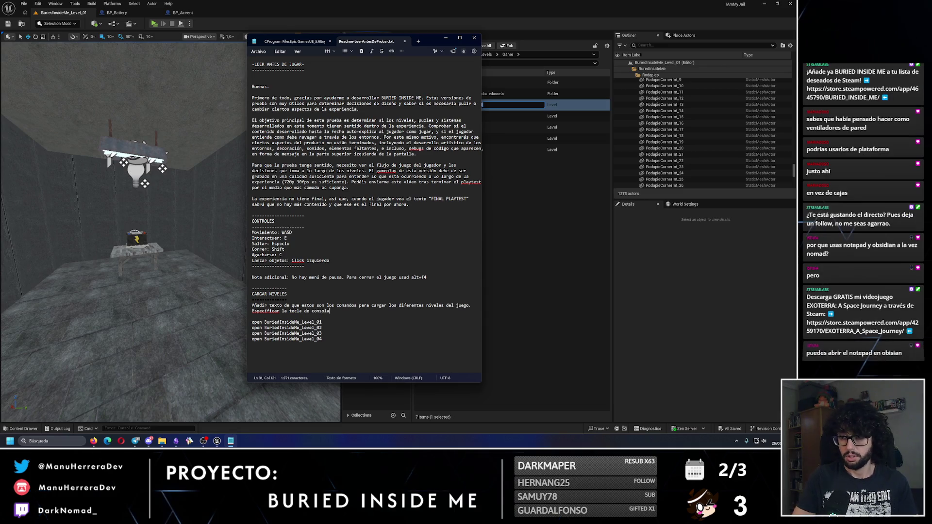
# - Save the readme with Archivo > Guardar and close the document
pyautogui.click(264, 53)
pyautogui.click(279, 113)
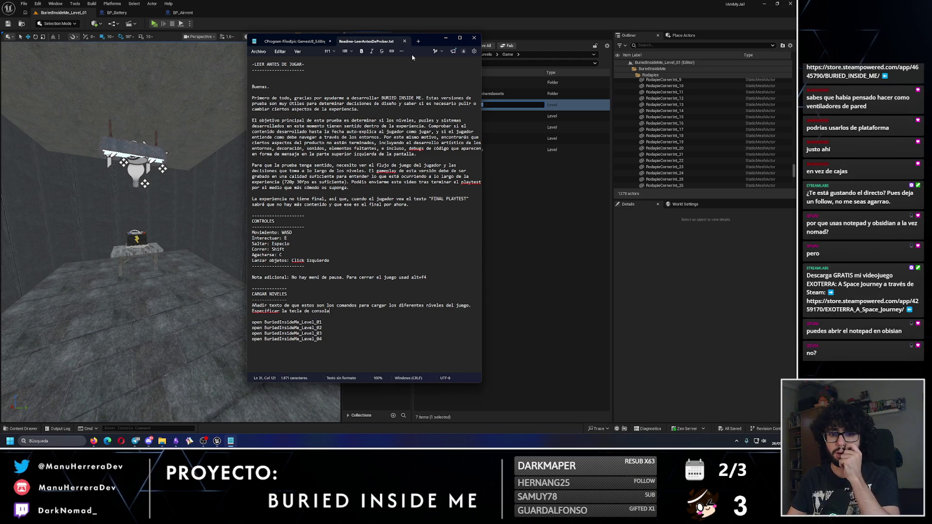
pyautogui.click(404, 42)
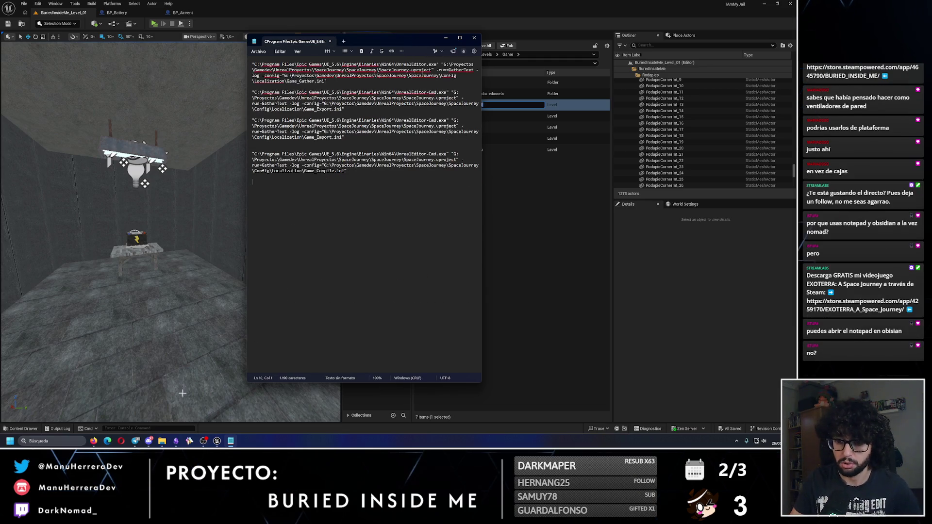
# - Try Abrir con > Elegir otra aplicación on the Readme, then cancel without opening it
pyautogui.click(162, 441)
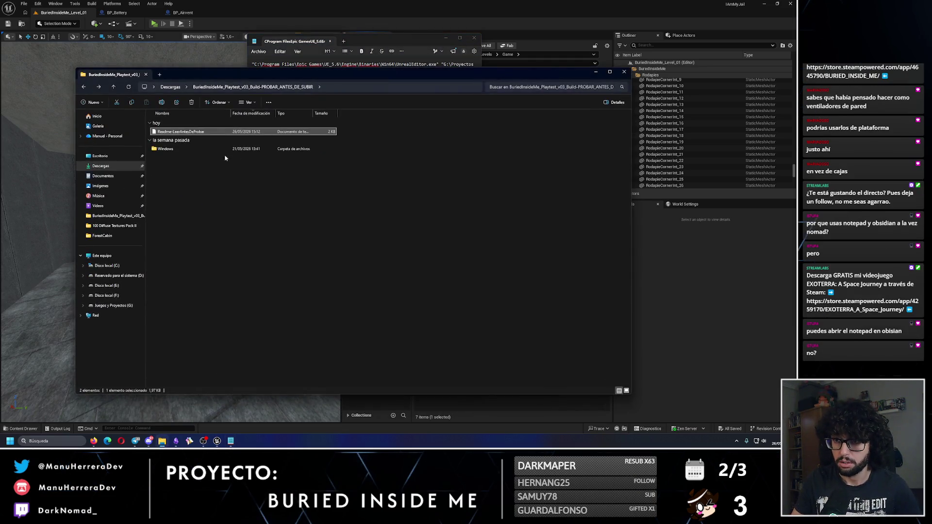
pyautogui.rightClick(183, 135)
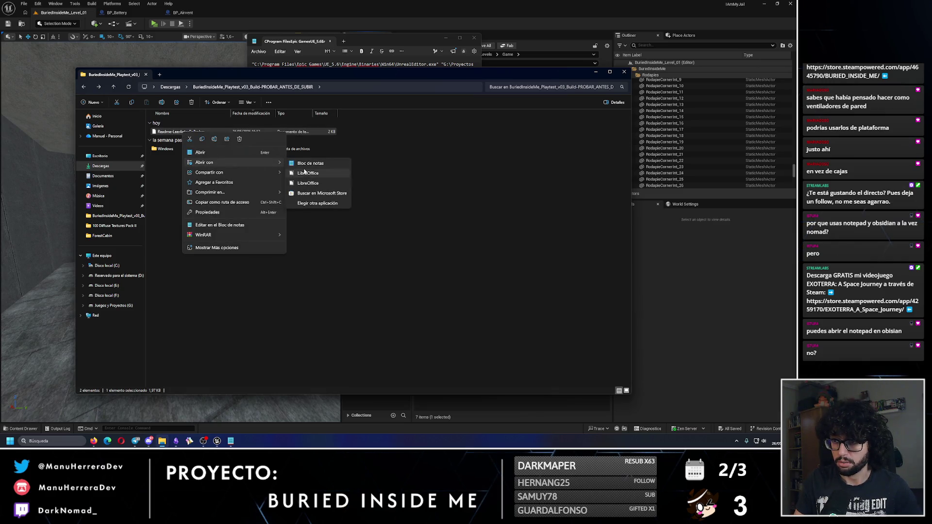
pyautogui.click(443, 278)
pyautogui.scroll(-5, 438, 272)
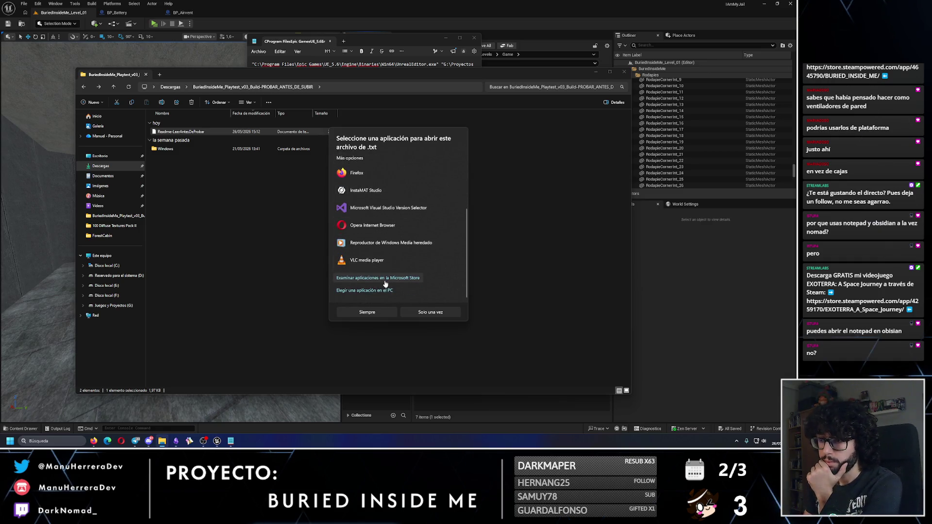
pyautogui.click(373, 291)
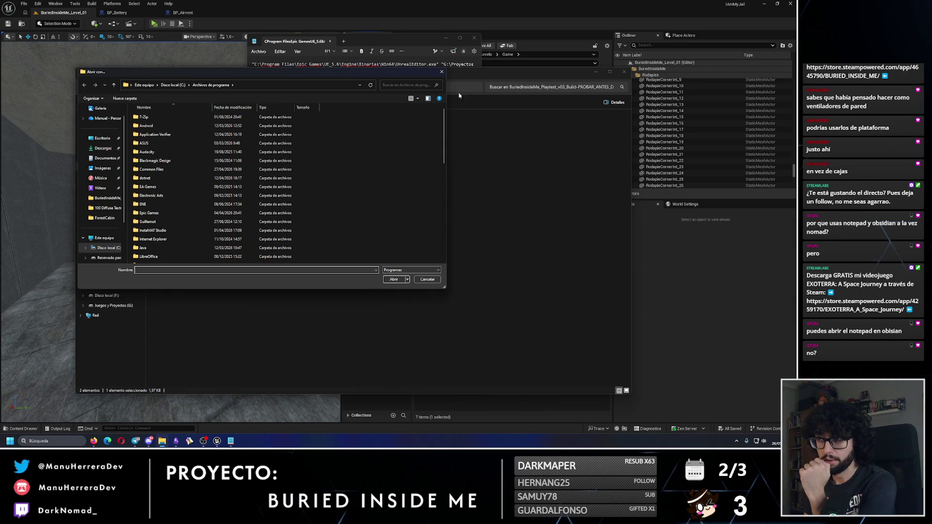
pyautogui.press('Escape')
pyautogui.click(275, 335)
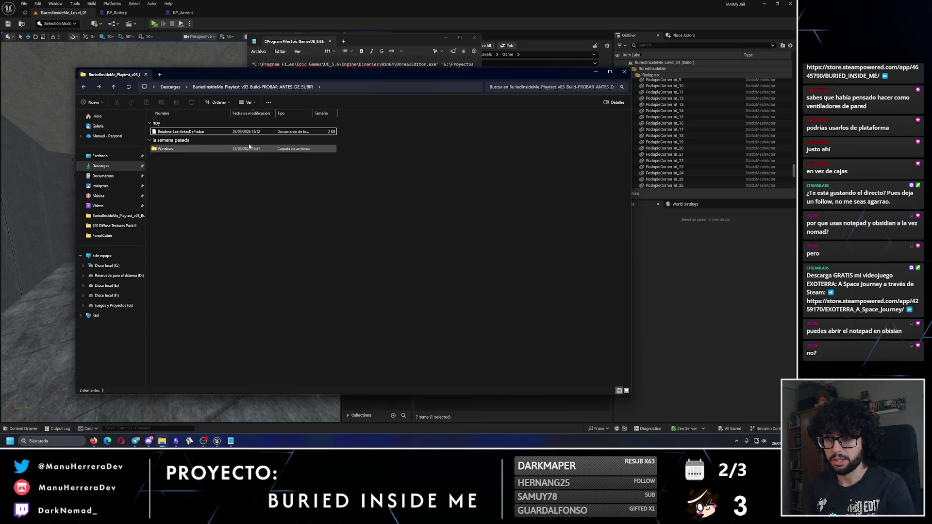
# - Widen the Tipo column, then close File Explorer and Notepad to return to the editor
pyautogui.moveTo(314, 113); pyautogui.dragTo(324, 113)
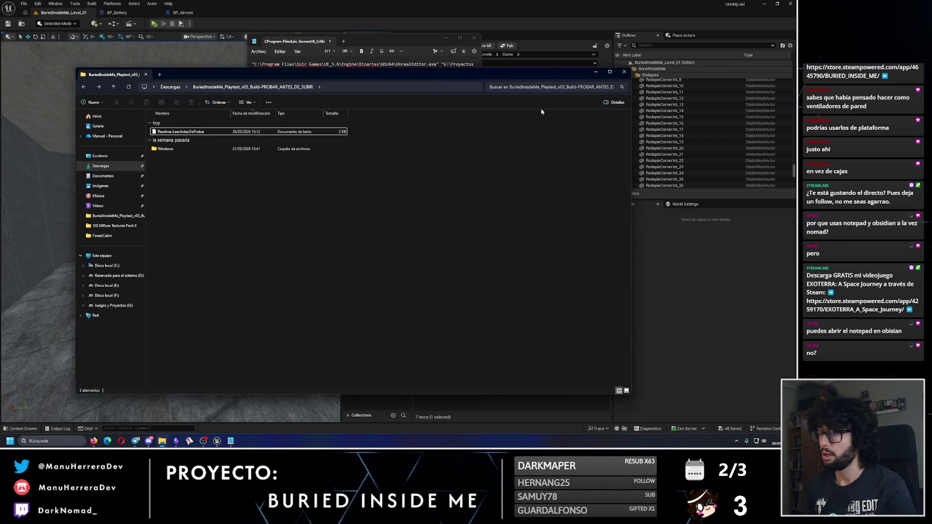
pyautogui.click(624, 71)
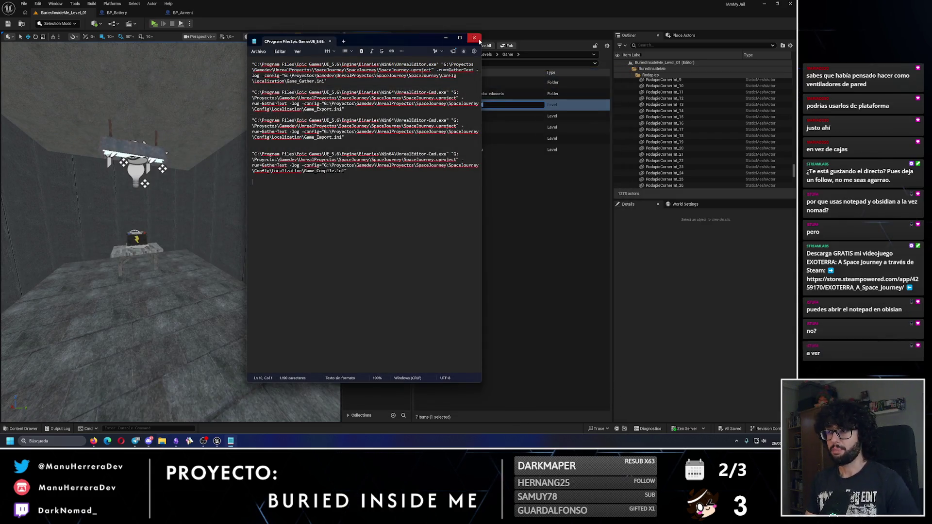
pyautogui.click(474, 37)
pyautogui.click(446, 116)
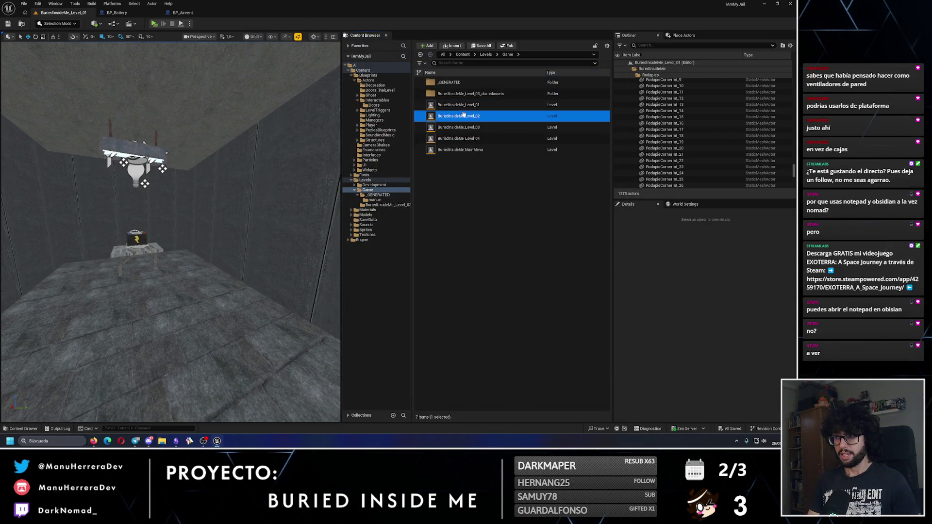
# - Close the BP_Battery and BP_Airvent Blueprint tabs to return to the level viewport
pyautogui.moveTo(250, 176)
pyautogui.mouseDown()
pyautogui.moveTo(284, 202)
pyautogui.moveTo(219, 150)
pyautogui.mouseUp()
pyautogui.click(146, 12)
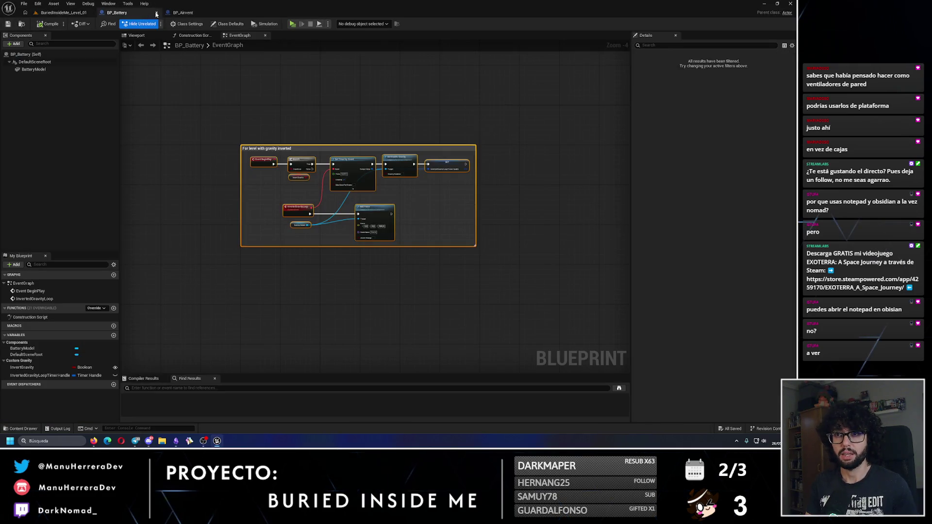
pyautogui.click(156, 13)
pyautogui.click(156, 12)
pyautogui.moveTo(198, 128); pyautogui.dragTo(198, 128)
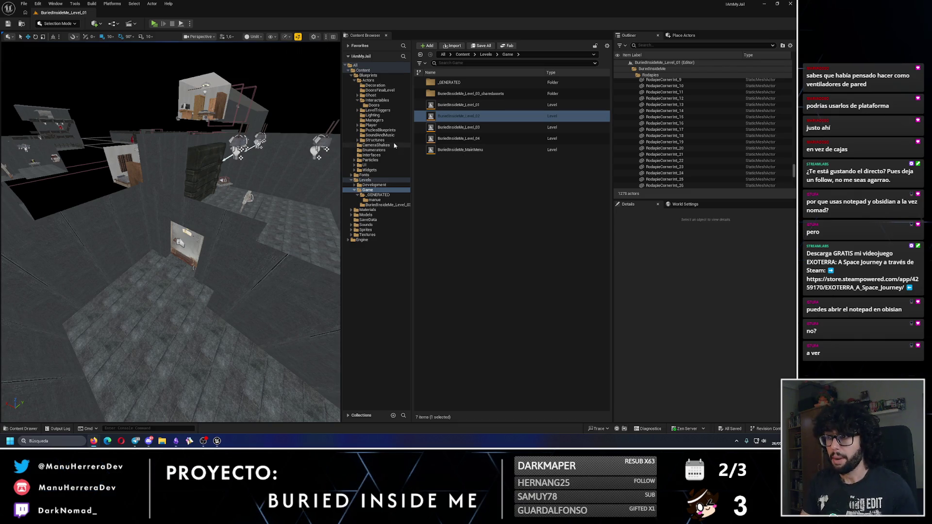
# - Open BuriedInsideMe_Level_04, fly the view into a furnished room, and start playtesting it
pyautogui.doubleClick(498, 138)
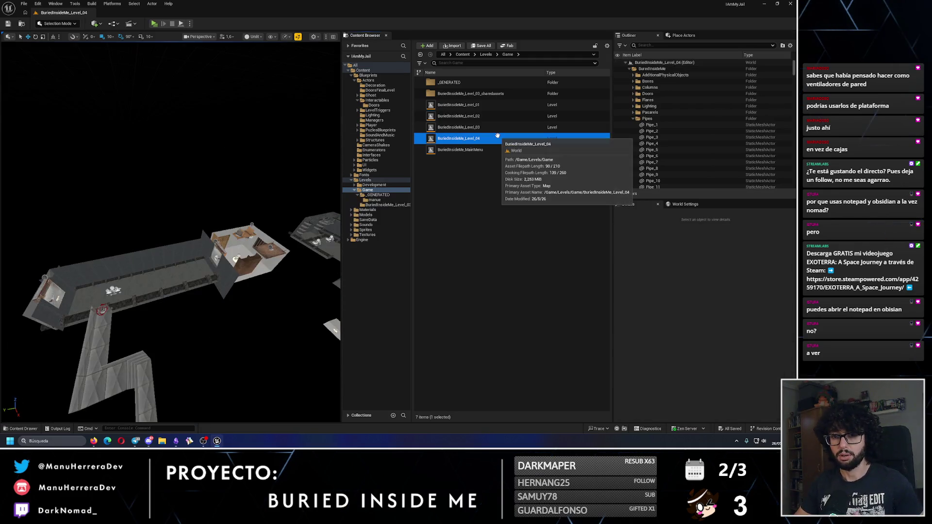
pyautogui.moveTo(170, 243)
pyautogui.mouseDown()
pyautogui.moveTo(141, 272)
pyautogui.moveTo(170, 248)
pyautogui.moveTo(256, 247)
pyautogui.mouseUp()
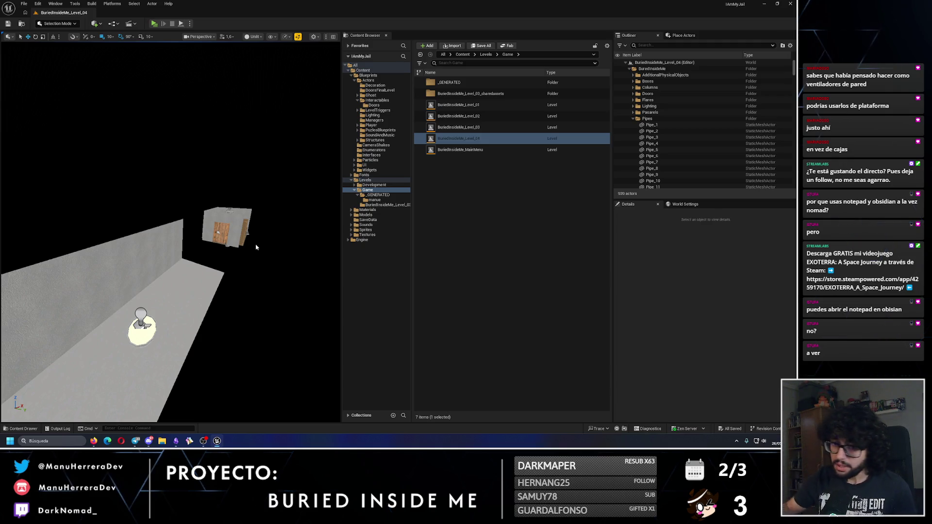
pyautogui.moveTo(225, 270)
pyautogui.mouseDown()
pyautogui.moveTo(195, 272)
pyautogui.moveTo(194, 350)
pyautogui.mouseUp()
pyautogui.moveTo(194, 272); pyautogui.dragTo(170, 38)
pyautogui.click(154, 24)
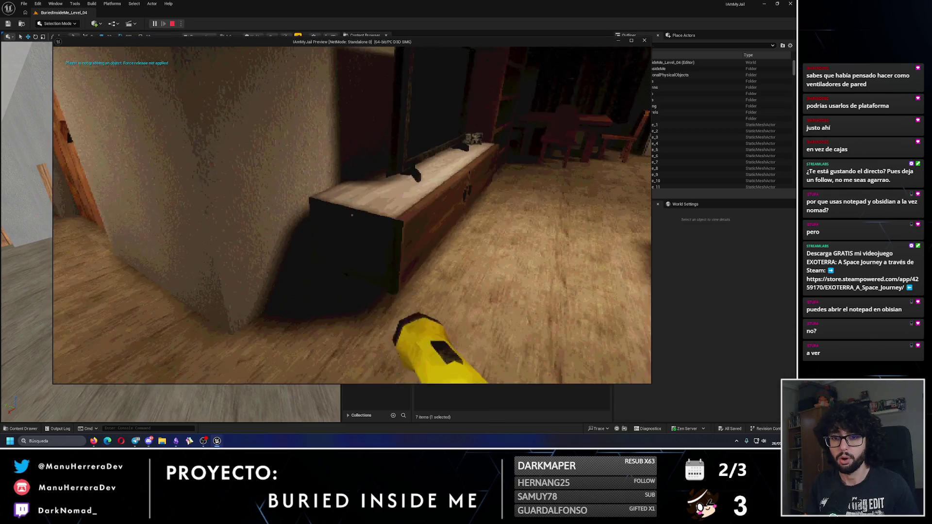
# - Walk past the dining table, kitchen counter, bedroom and sofa room to the wooden door, then stop the playtest
pyautogui.press('w')
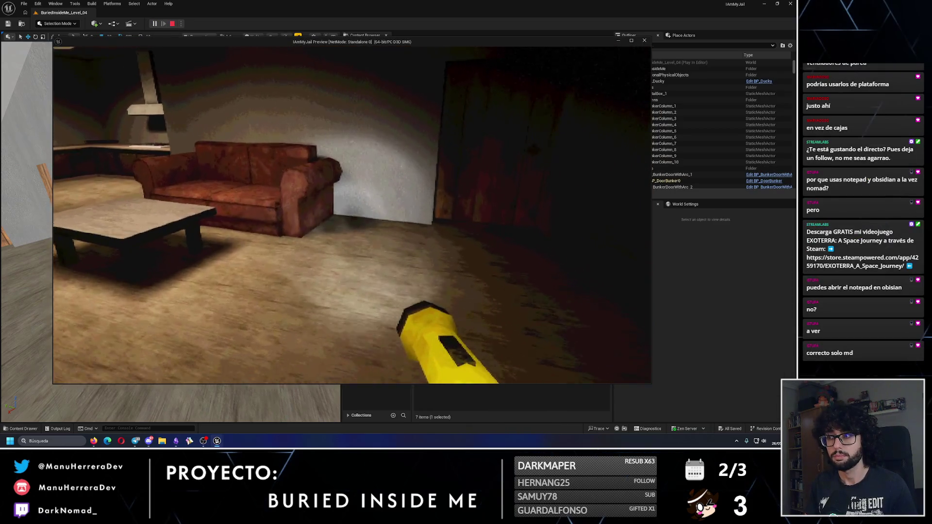
pyautogui.press('w')
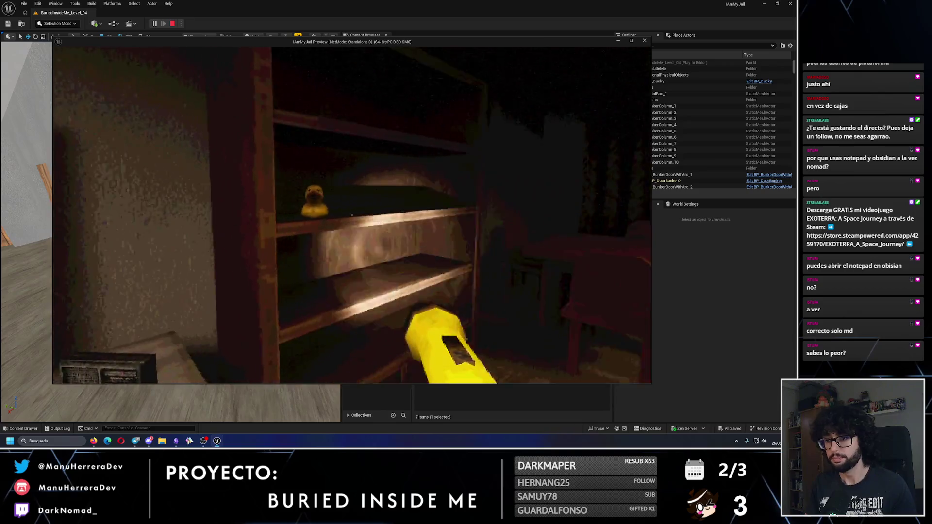
pyautogui.hotkey('shift', 'w')
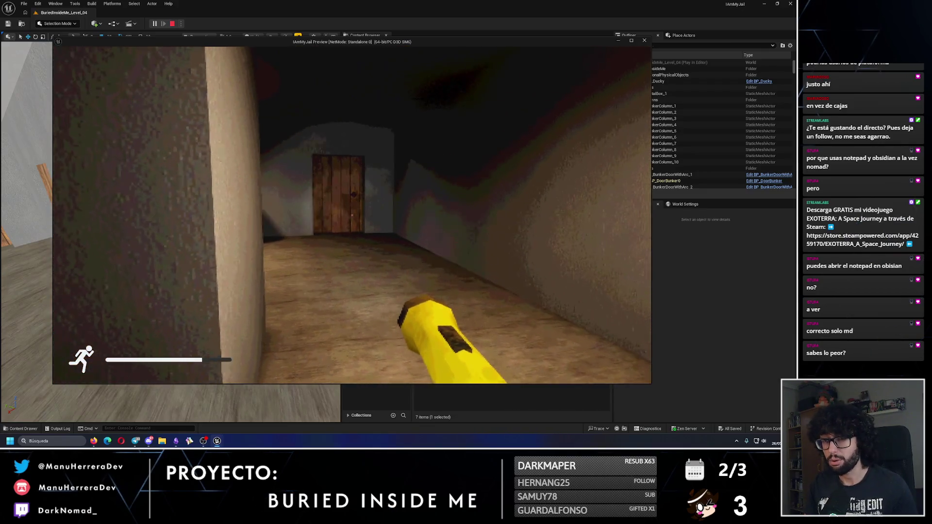
pyautogui.press('w')
pyautogui.press('w')
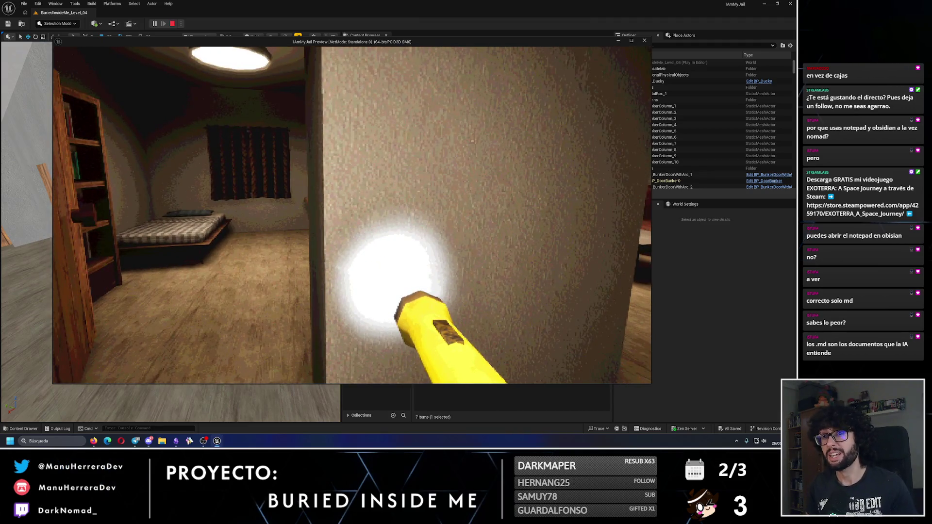
pyautogui.hotkey('shift', 'w')
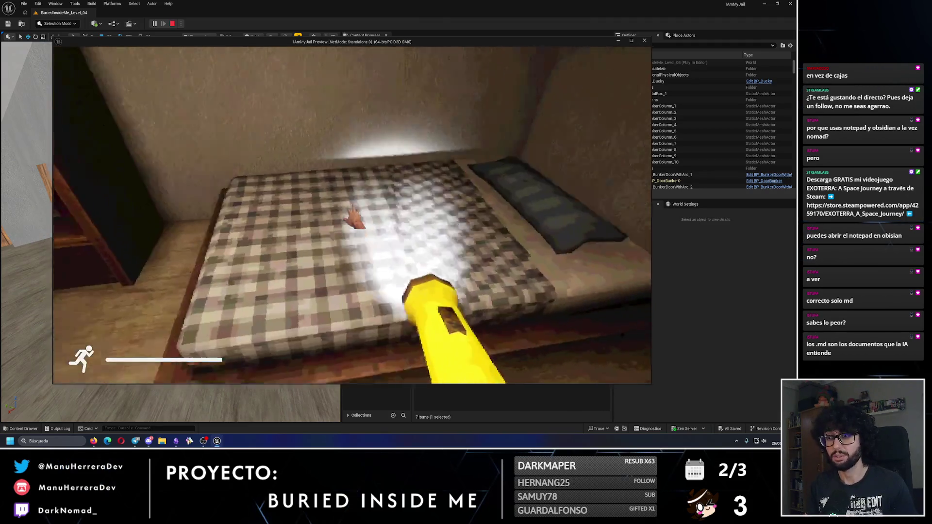
pyautogui.press('w')
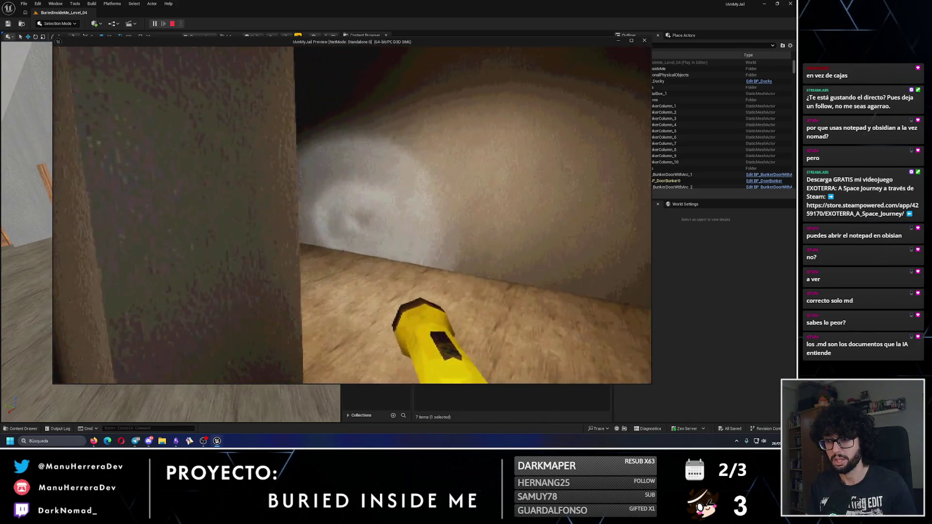
pyautogui.press('w')
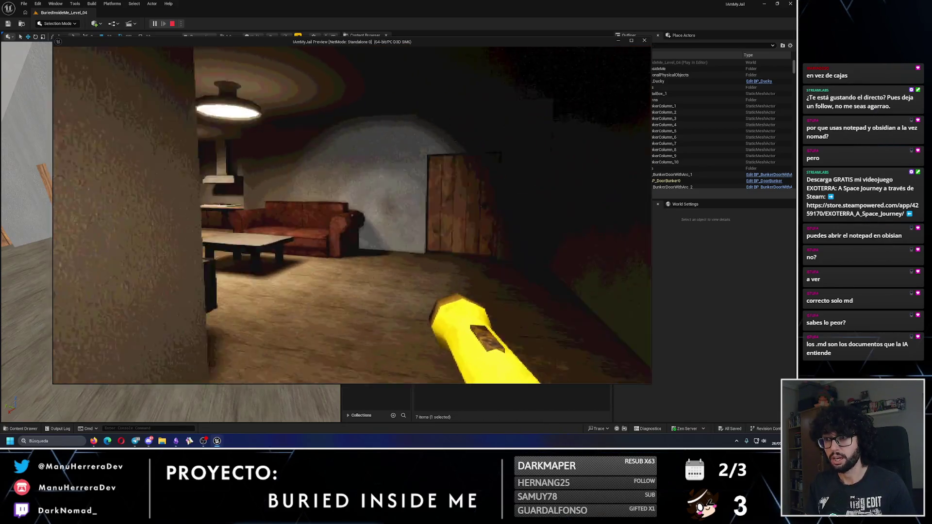
pyautogui.press('Escape')
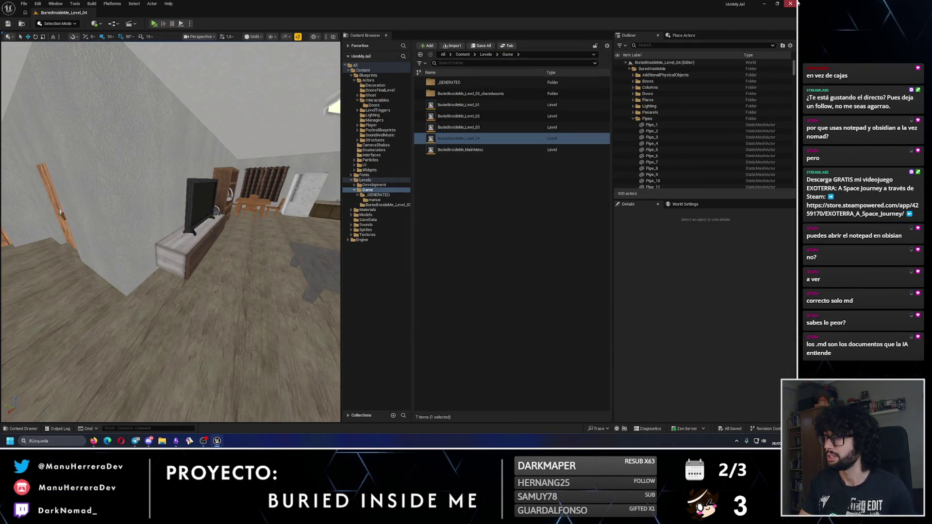